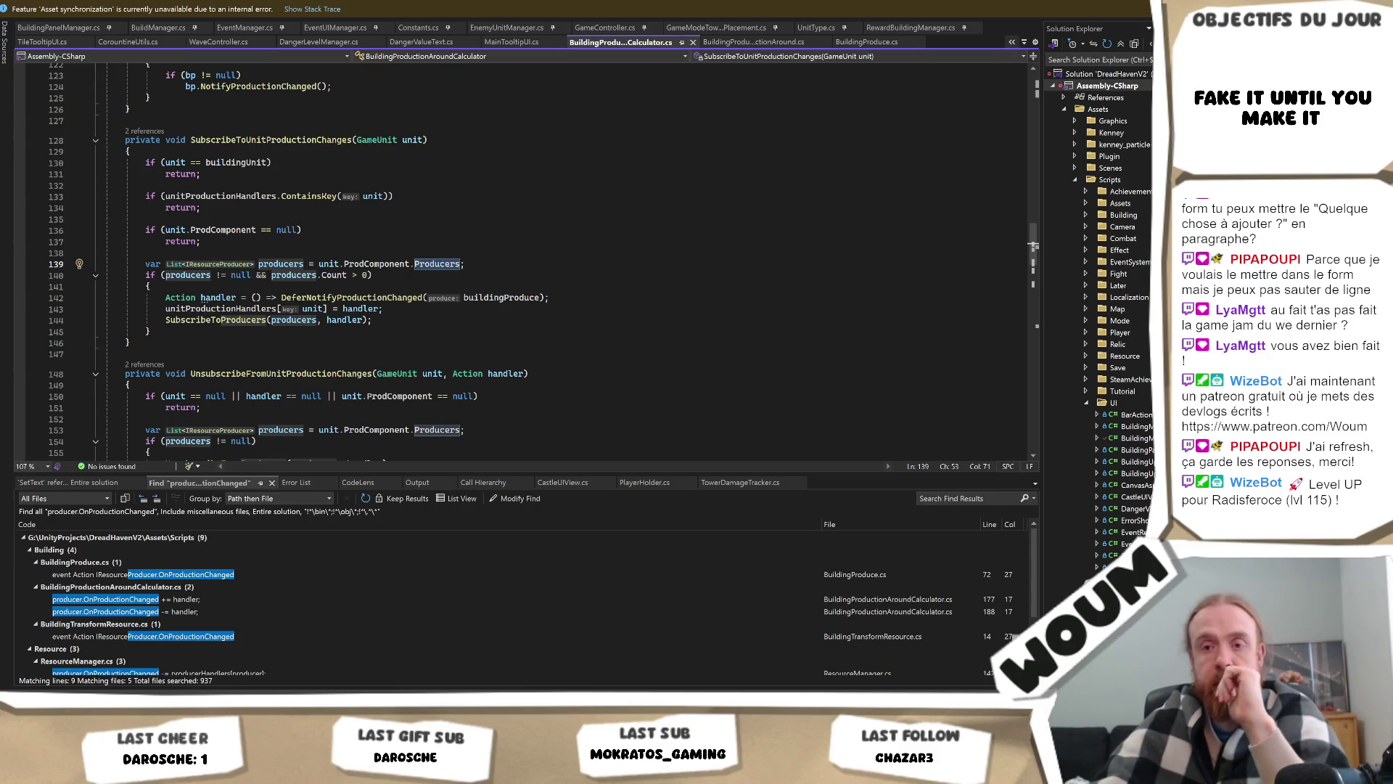
Step: Switch from Visual Studio to the Codecks board, then to the apartment listings in the browser
key("alt+Tab")
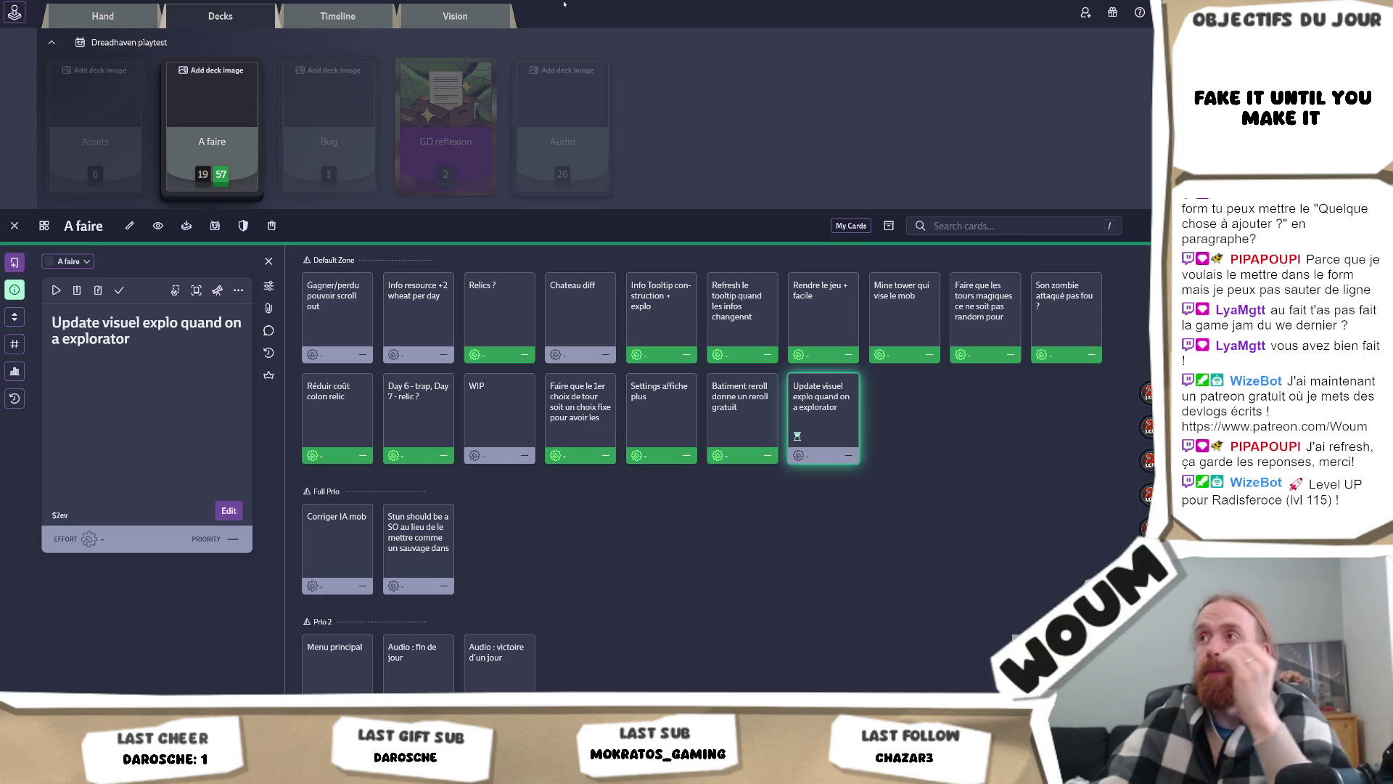
key("ctrl+Tab")
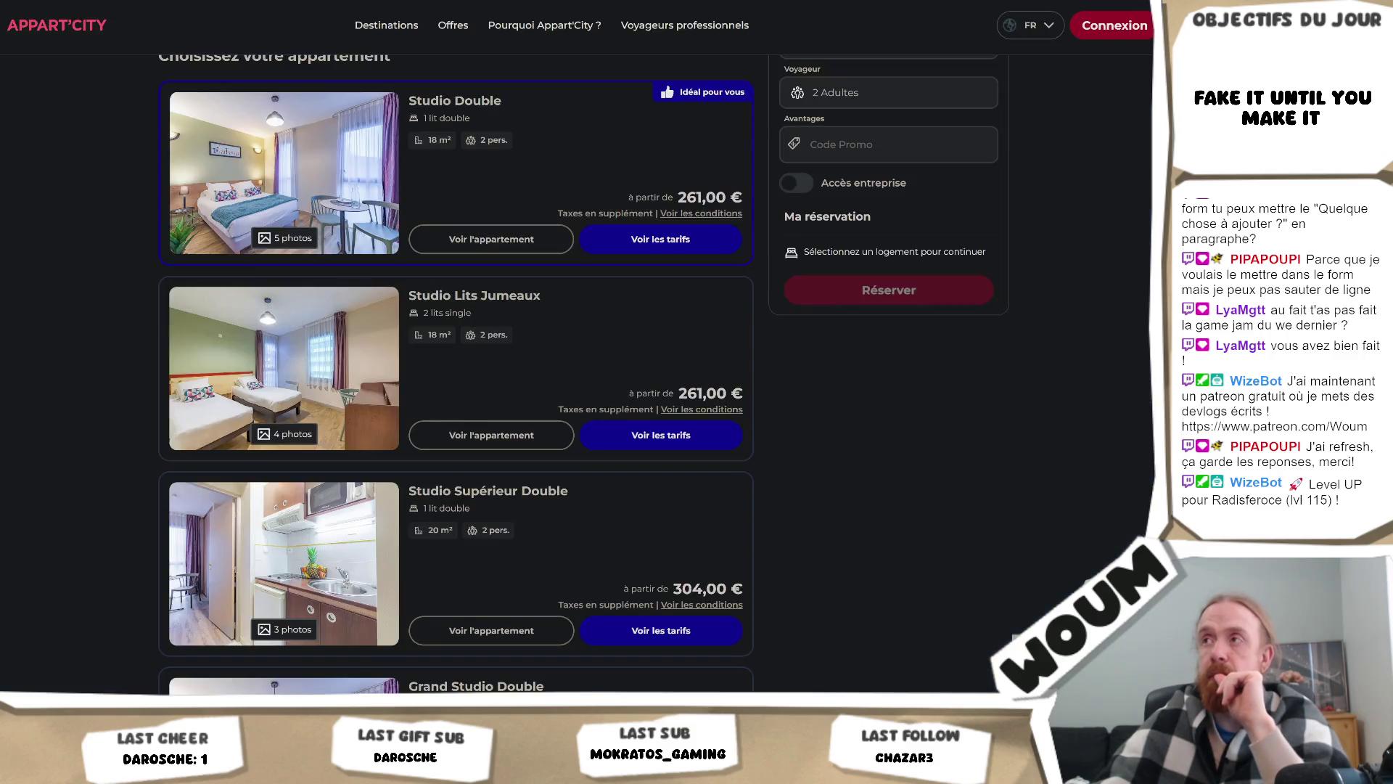
key("ctrl+Tab")
Step: Browse the spawn! site, then open the Spawn Night registration from the Billetterie section
scroll(906, 329, "down", 4)
scroll(906, 329, "down", 3)
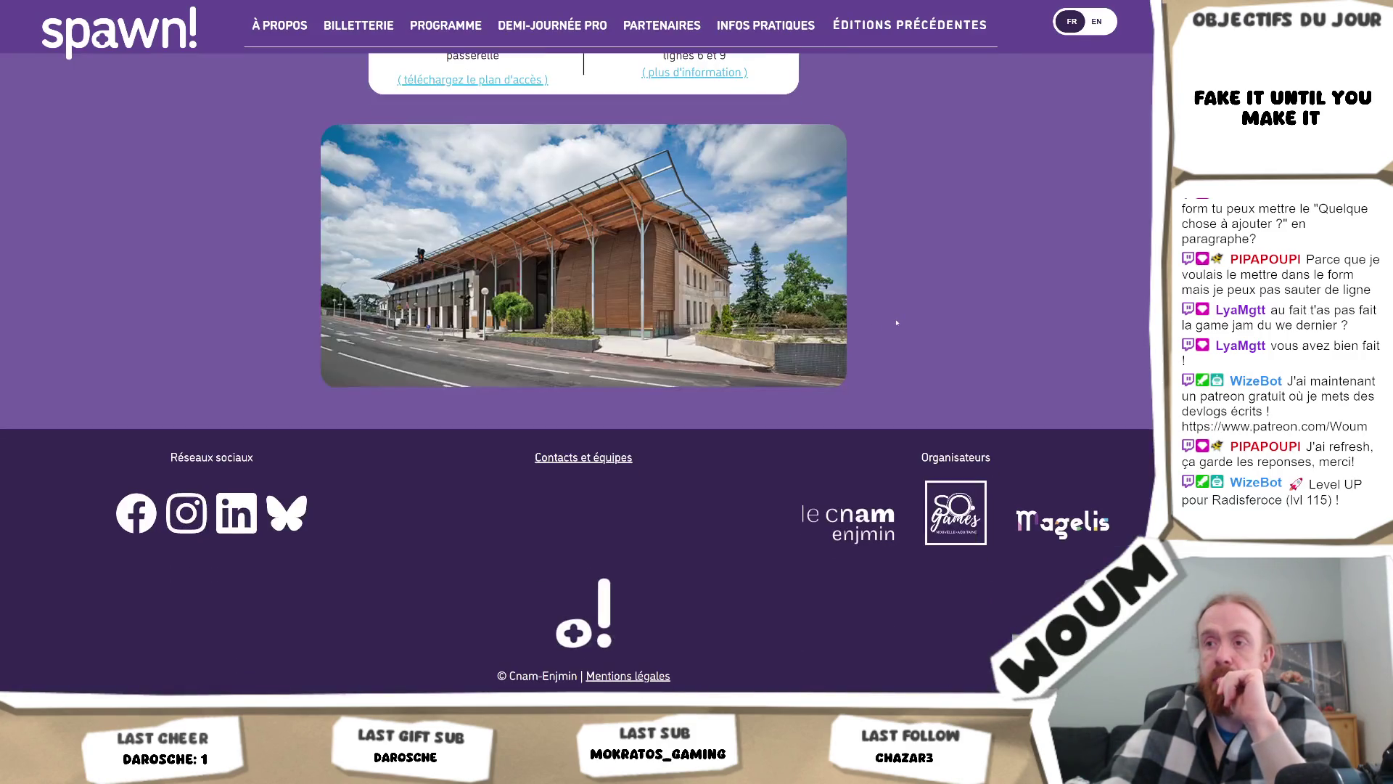
scroll(896, 323, "up", 5)
scroll(897, 323, "down", 4)
scroll(892, 325, "up", 15)
scroll(887, 328, "up", 17)
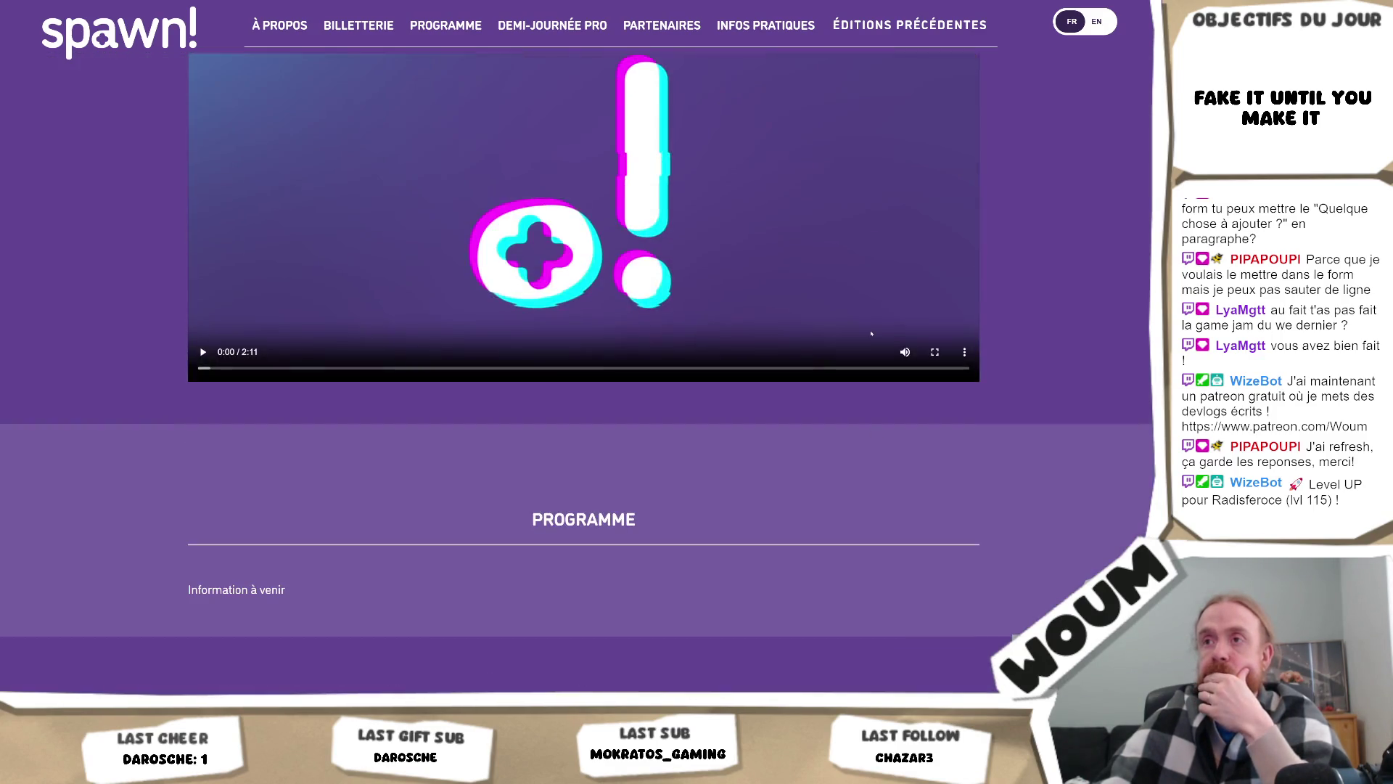
scroll(870, 333, "down", 4)
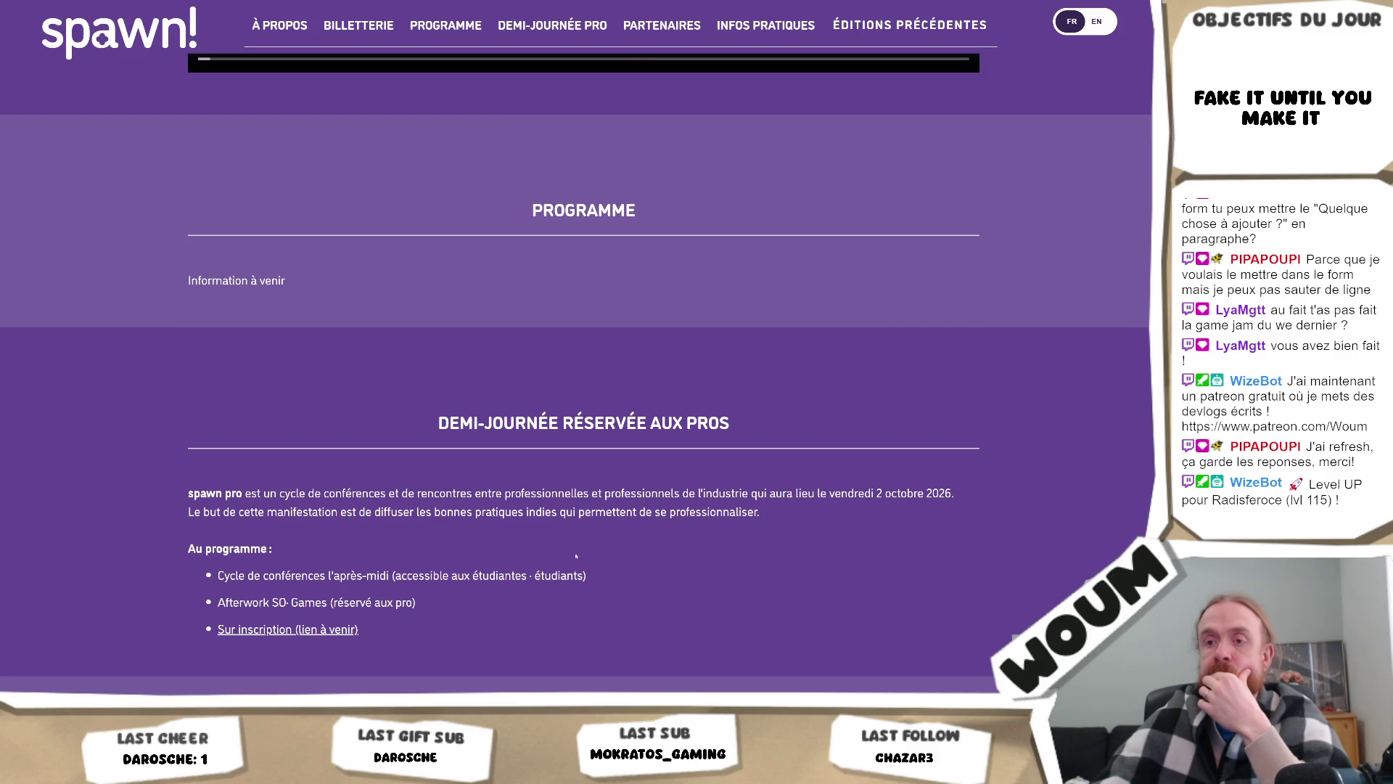
scroll(304, 629, "up", 15)
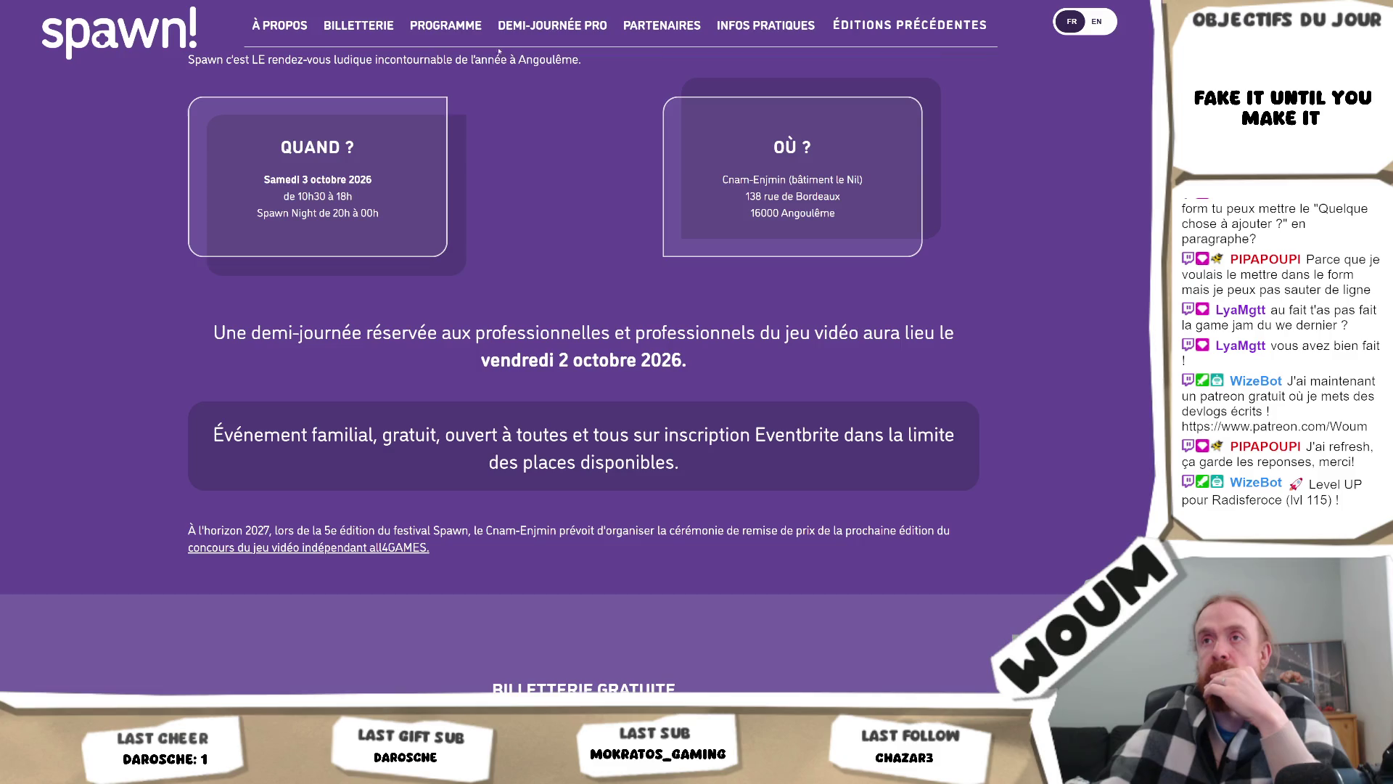
left_click(445, 25)
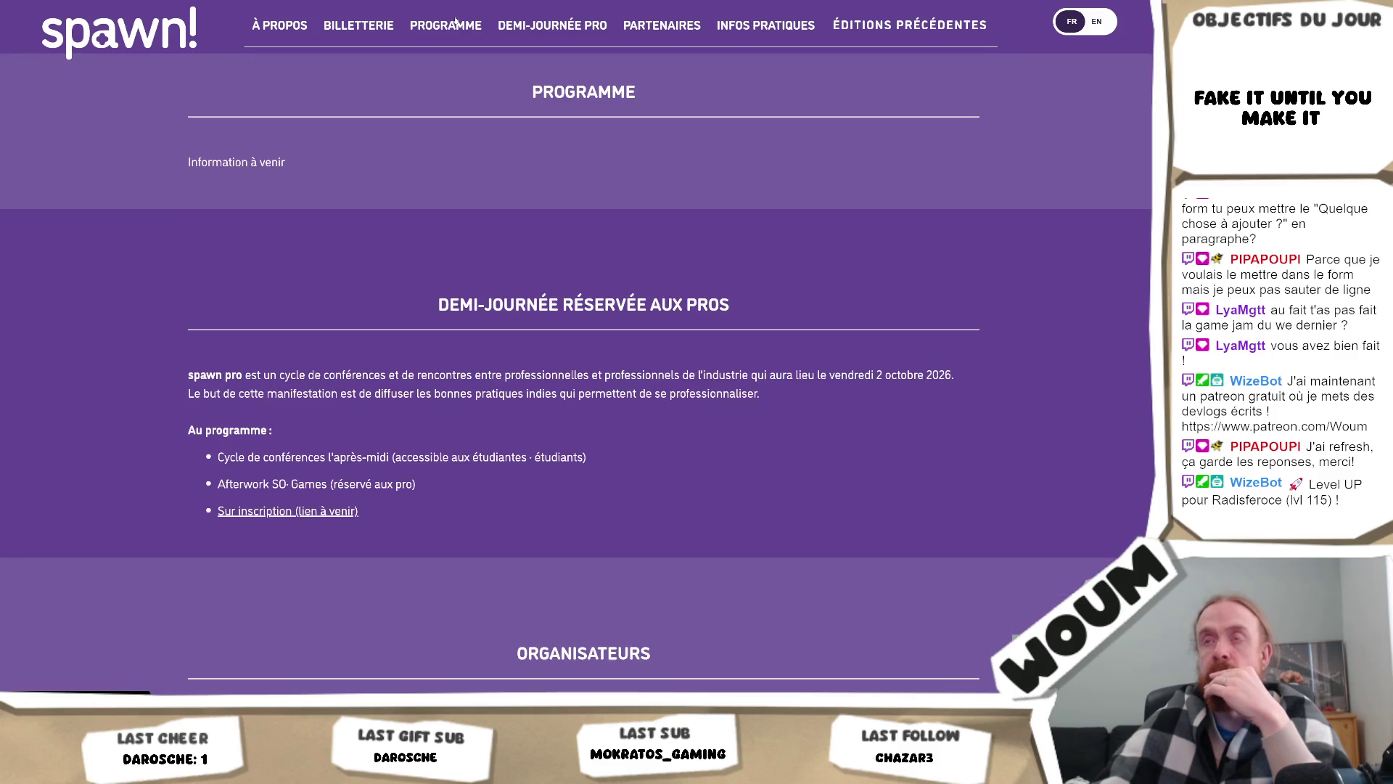
left_click(363, 25)
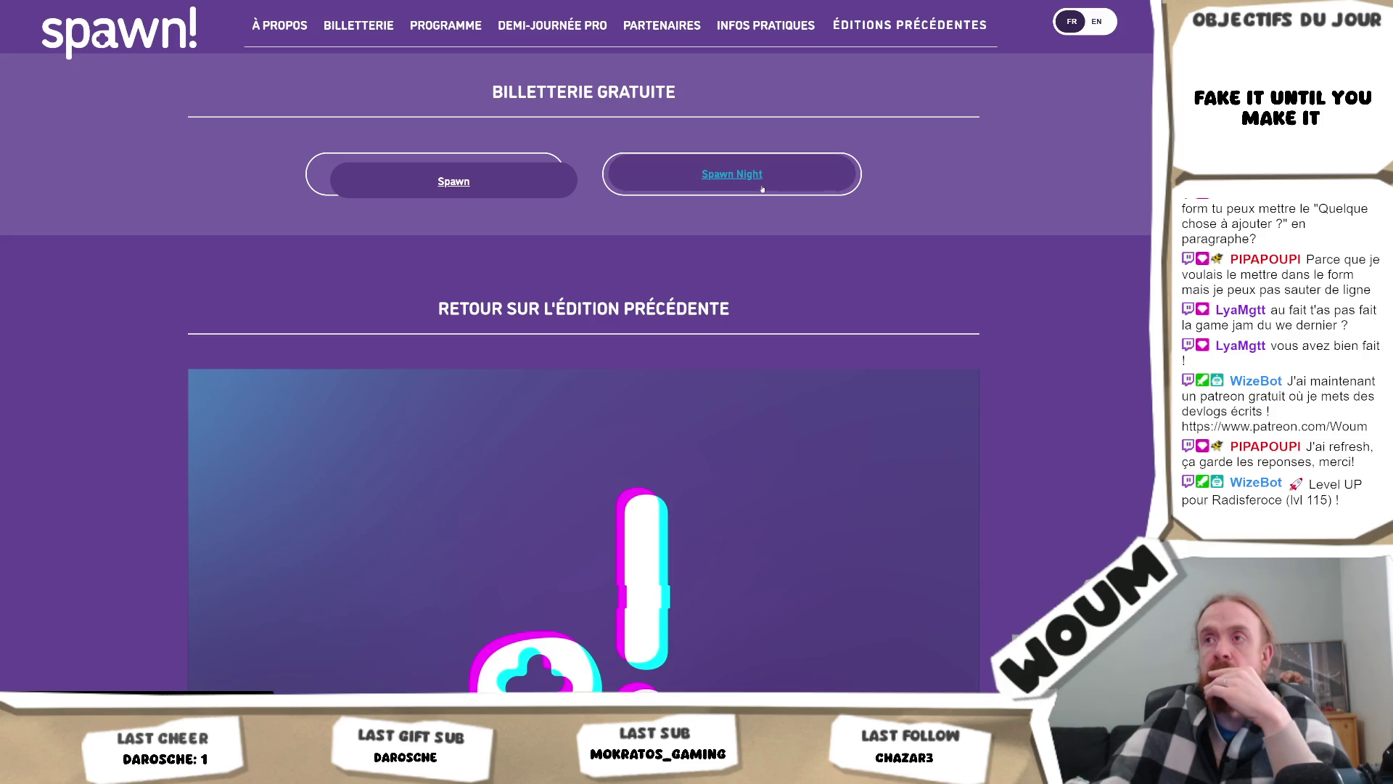
left_click(798, 174)
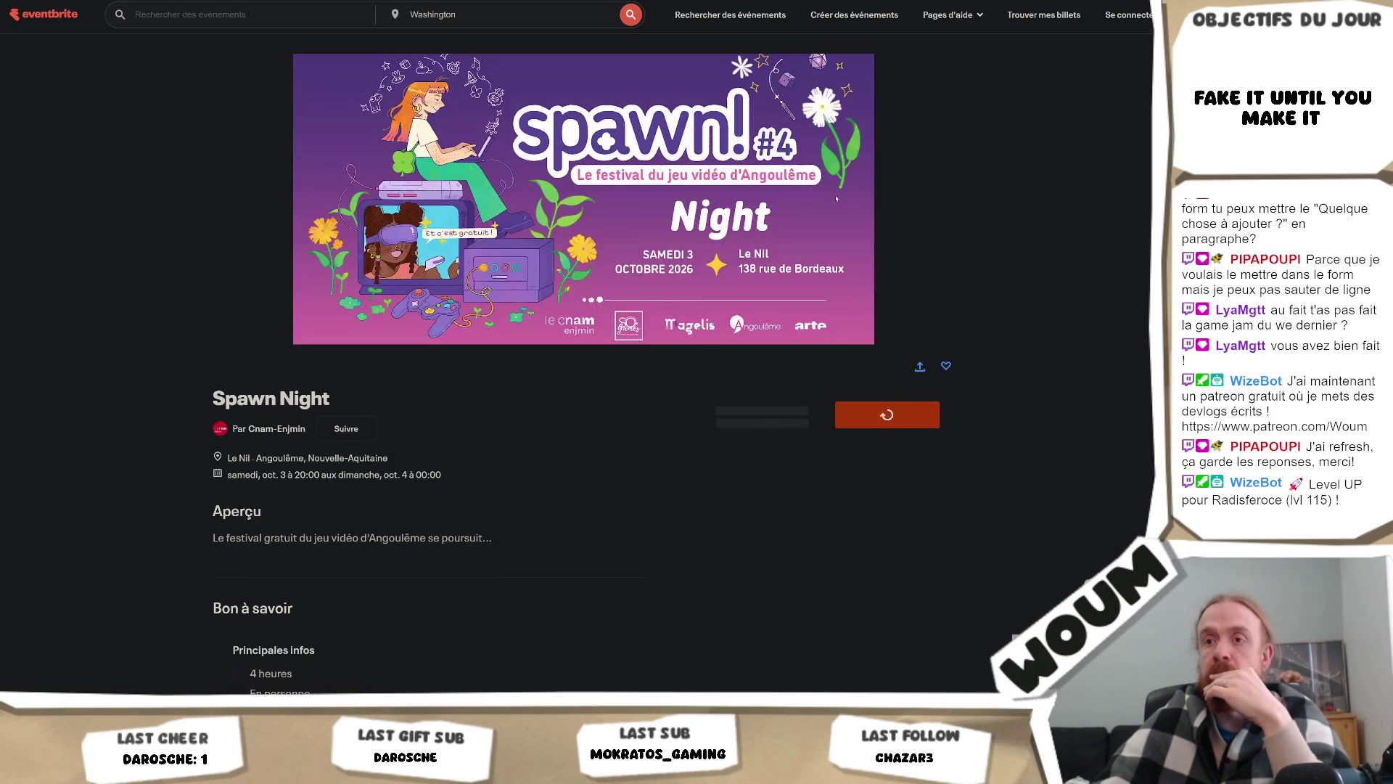
Step: Leave the Spawn Night Eventbrite page for the spawn! ticketing and practical information sections
scroll(1017, 228, "down", 2)
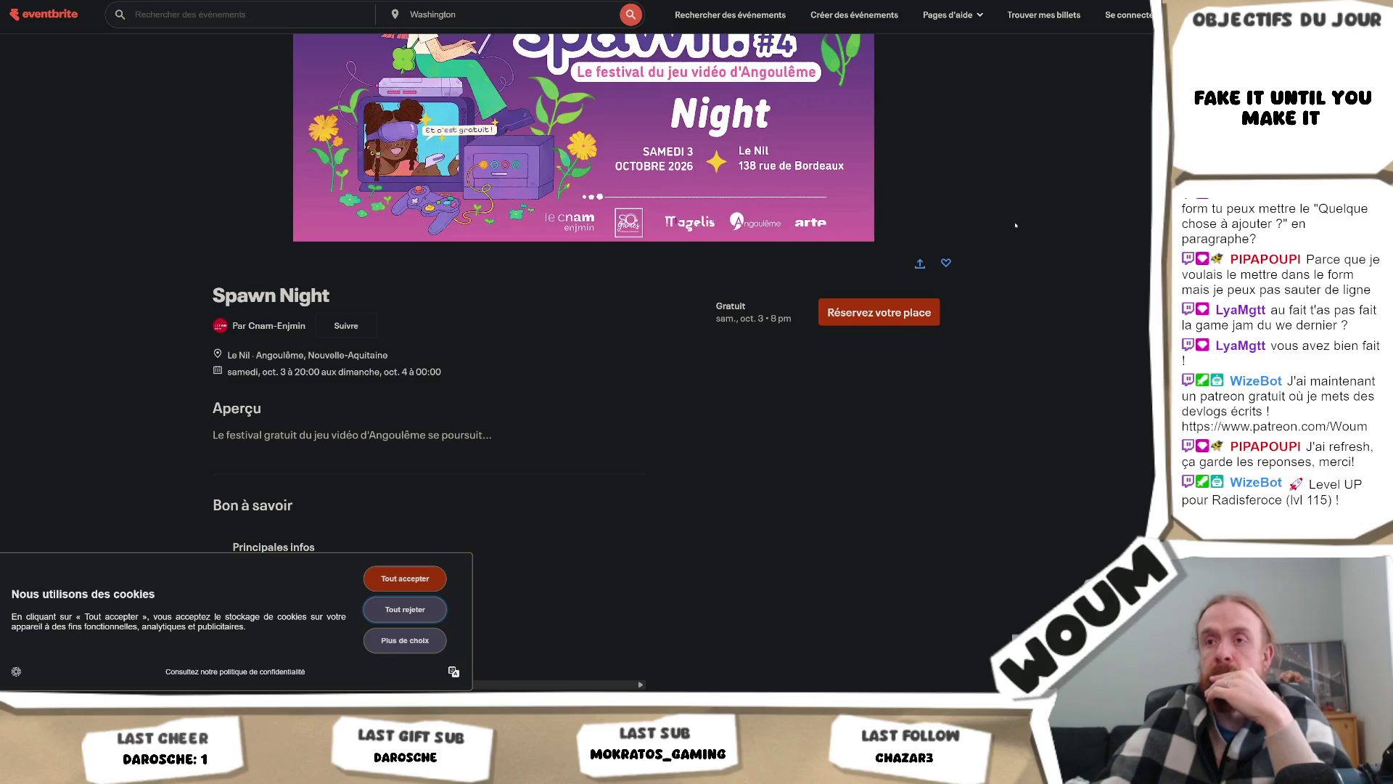
key("alt+Left")
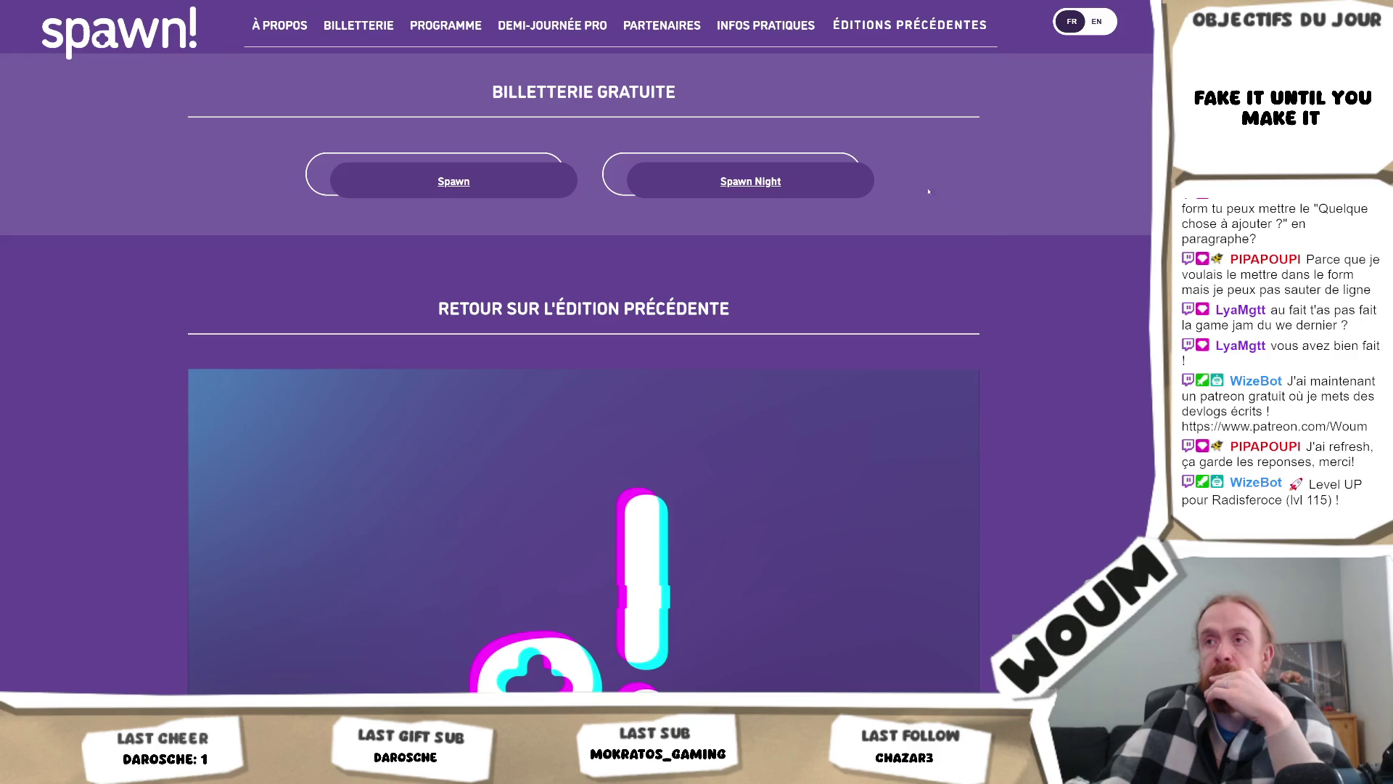
left_click(345, 27)
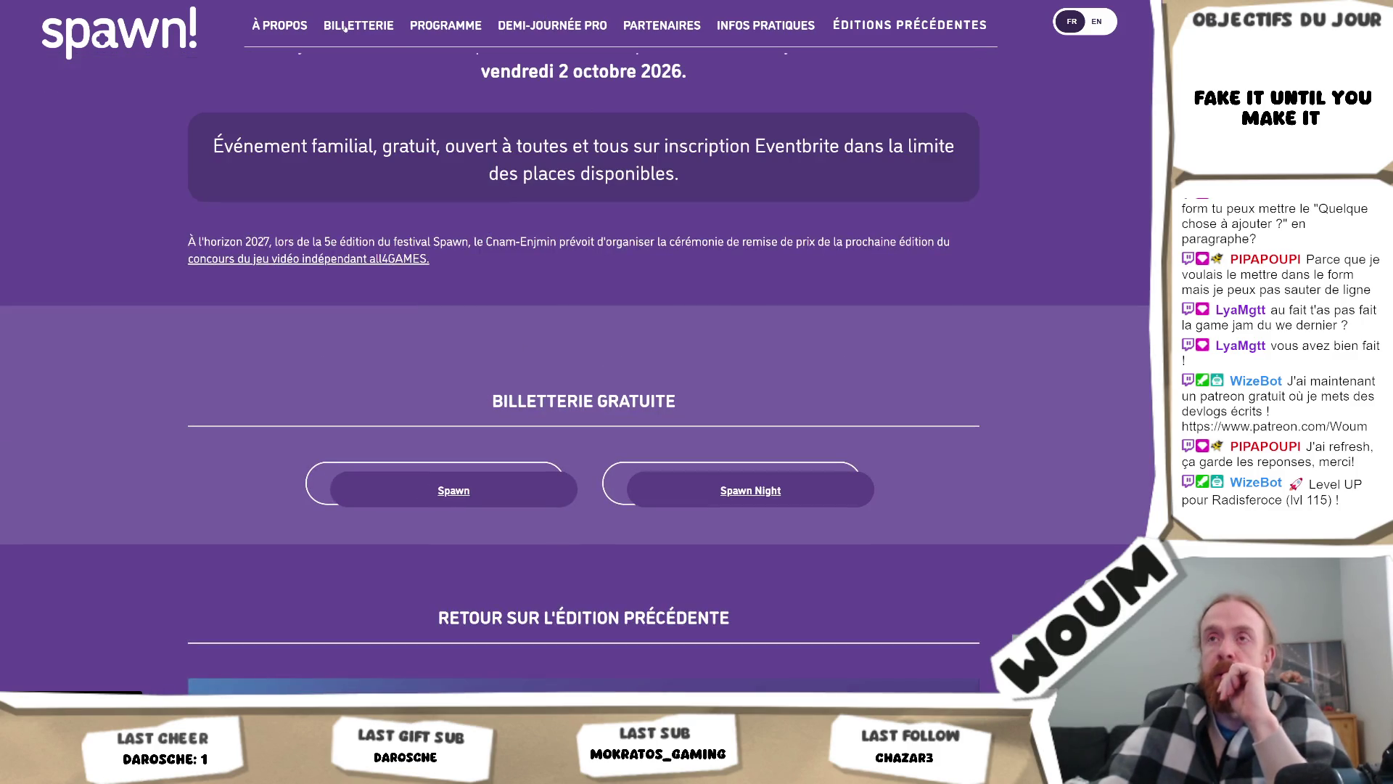
left_click(820, 27)
mouse_move(854, 26)
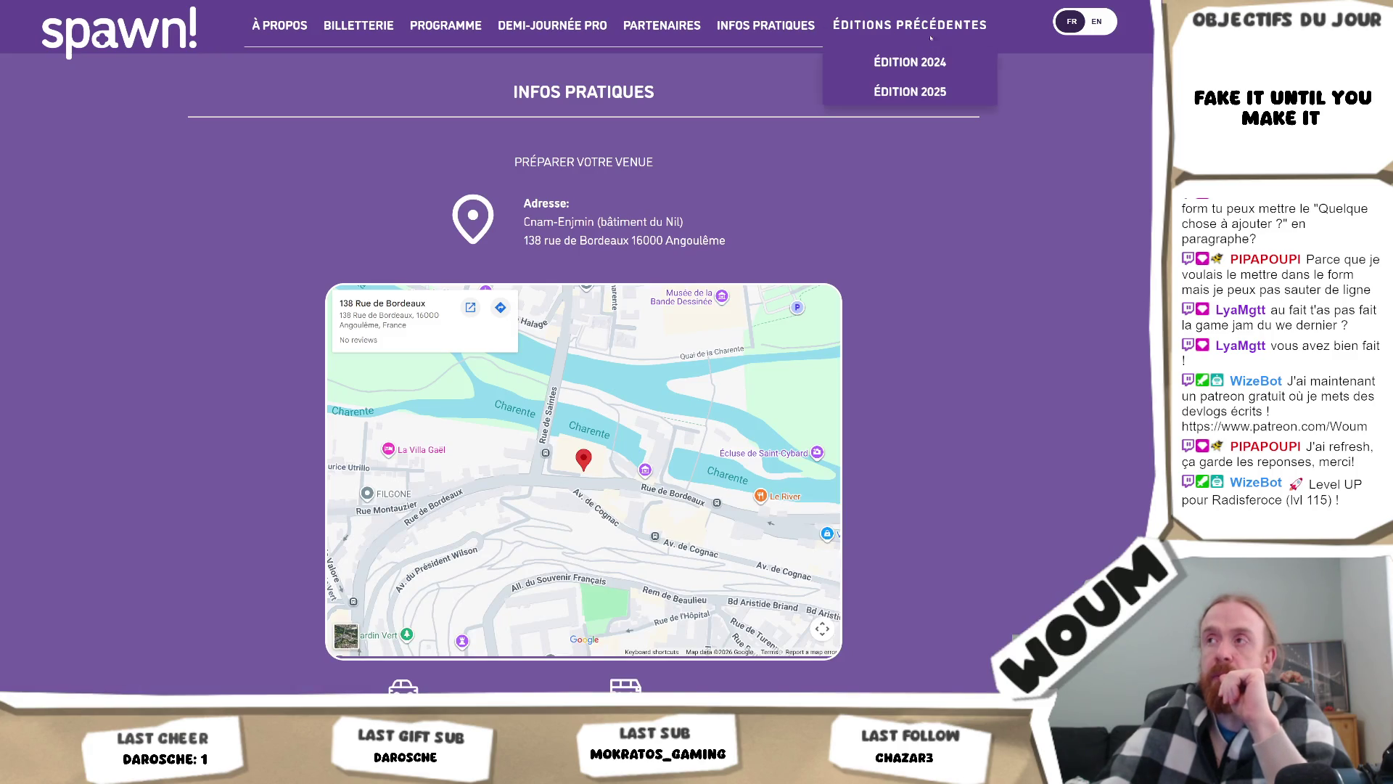
left_click(911, 92)
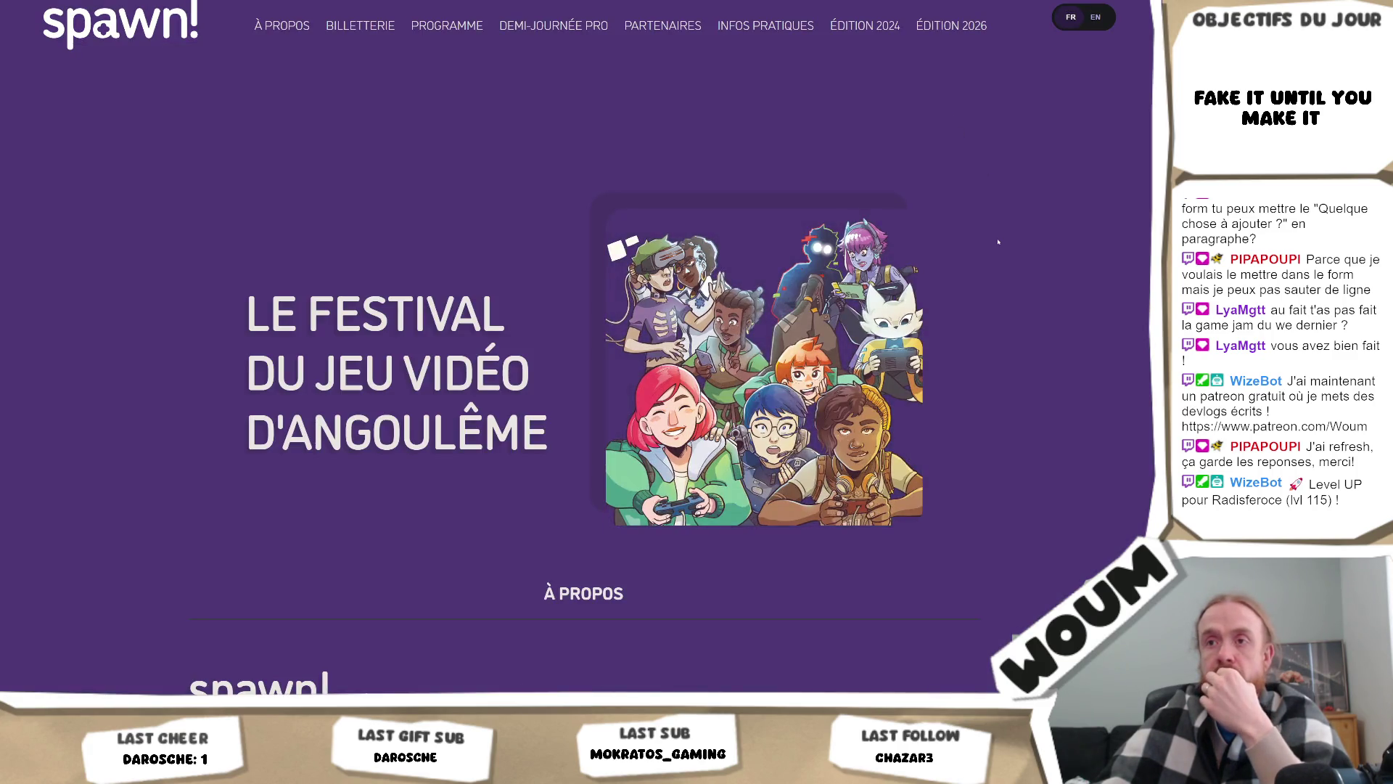
scroll(998, 243, "down", 5)
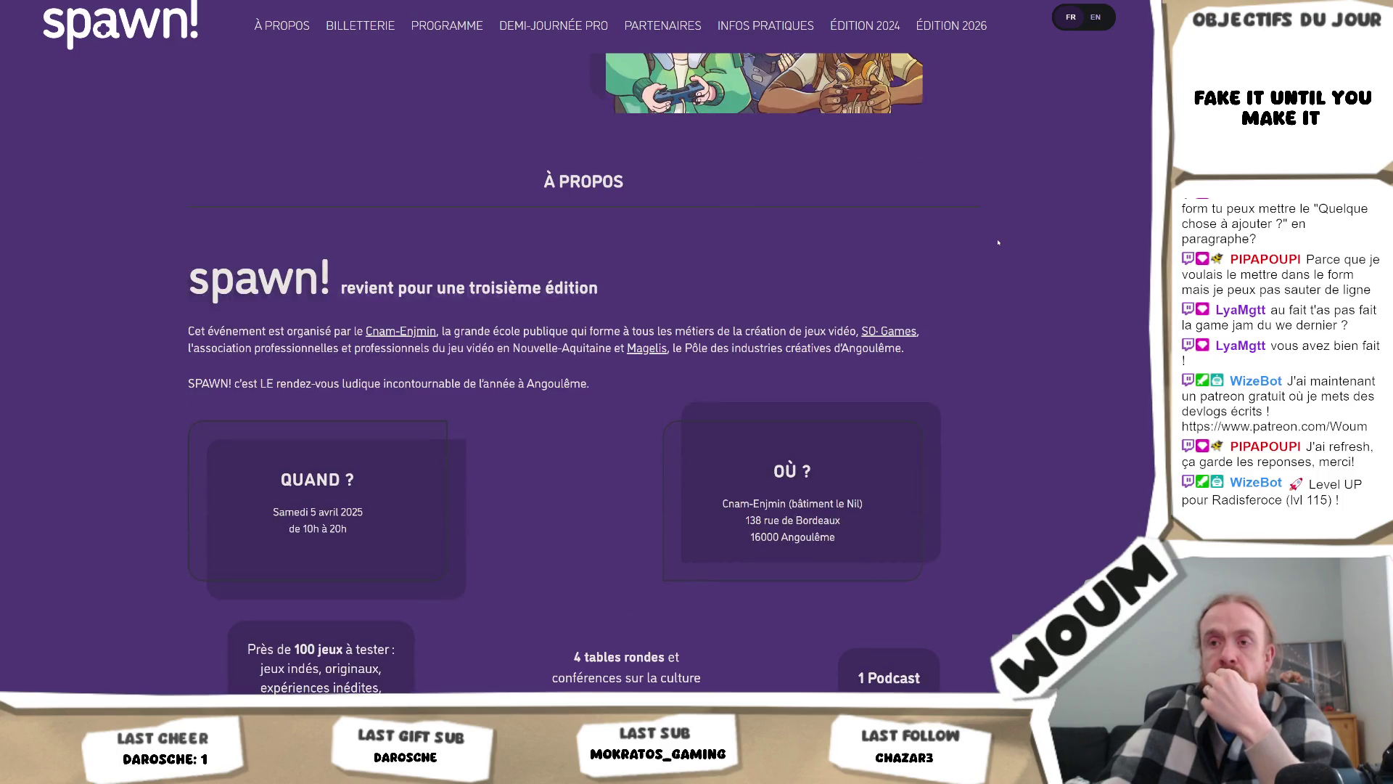
scroll(998, 243, "down", 3)
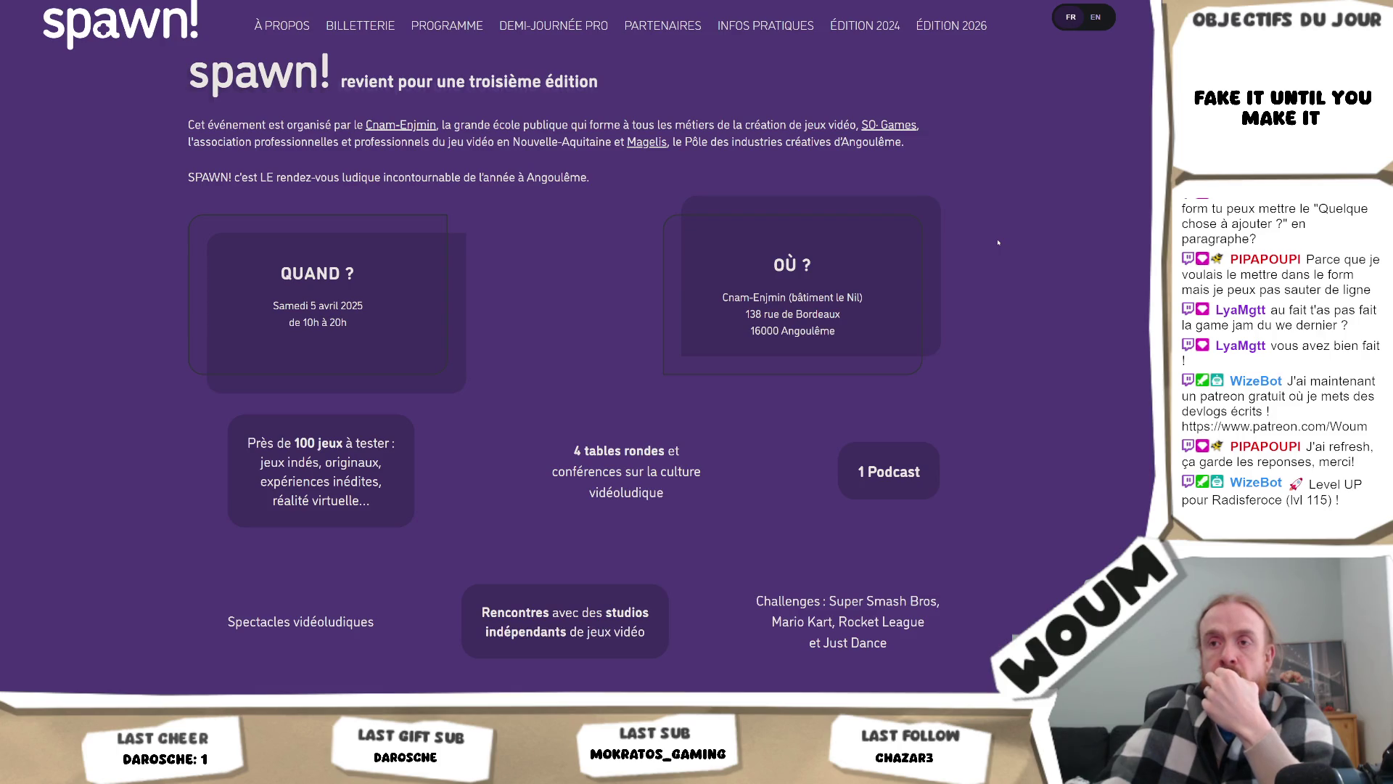
scroll(999, 243, "down", 2)
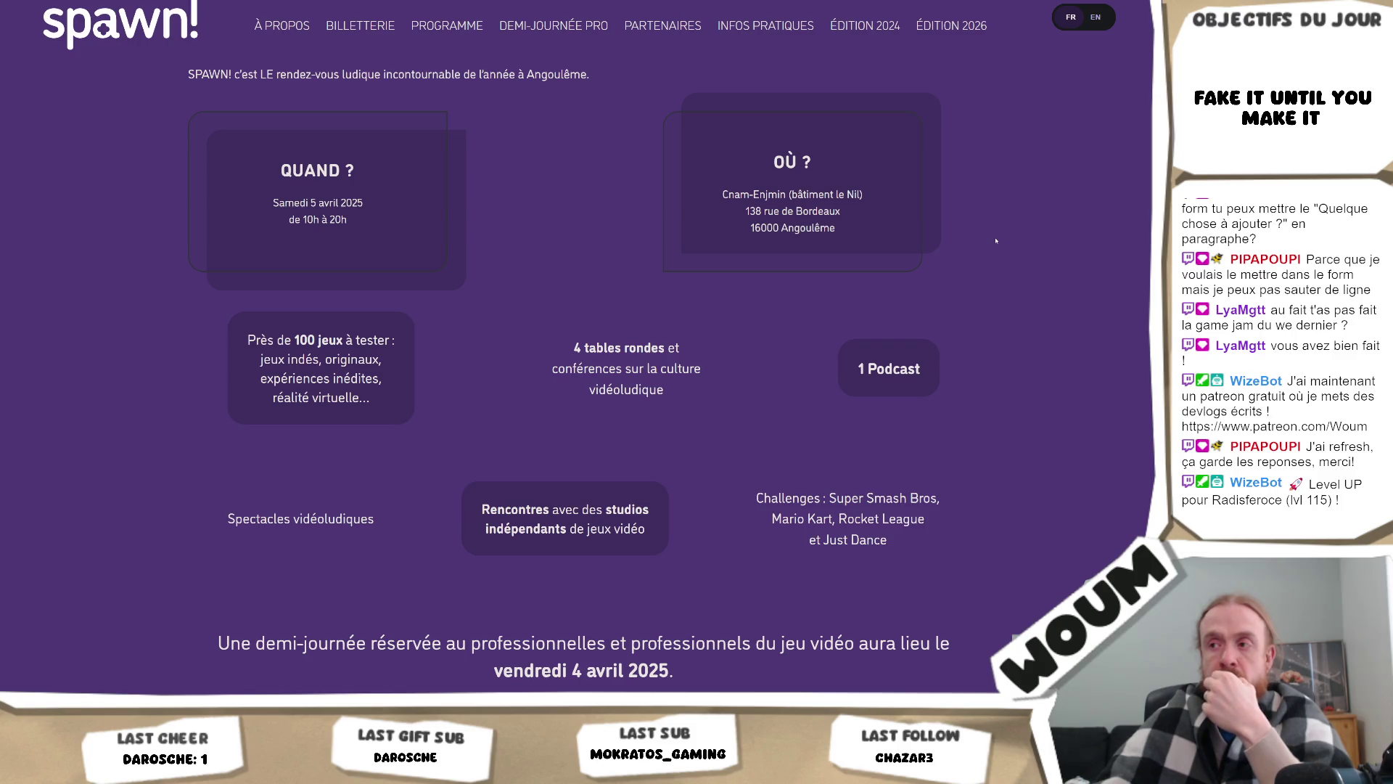
scroll(996, 241, "down", 2)
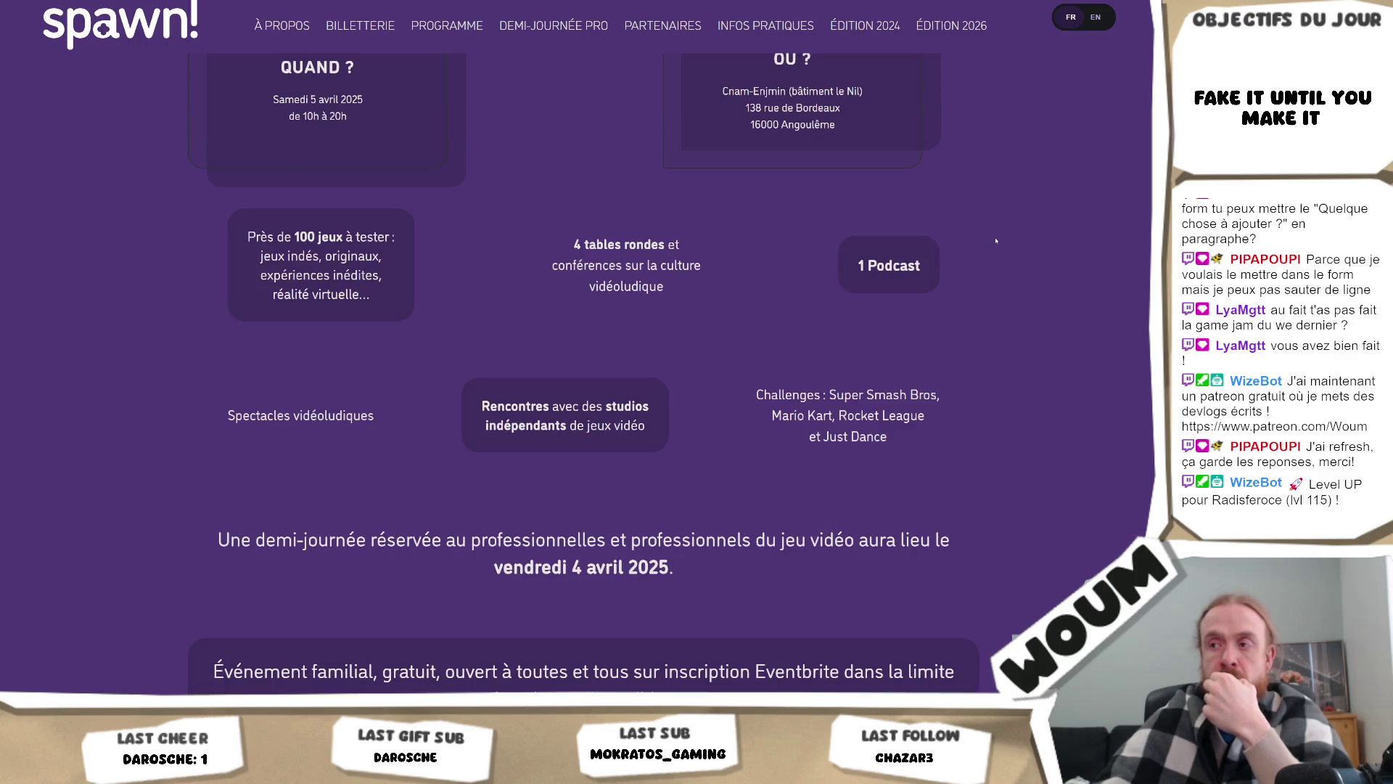
scroll(996, 240, "down", 15)
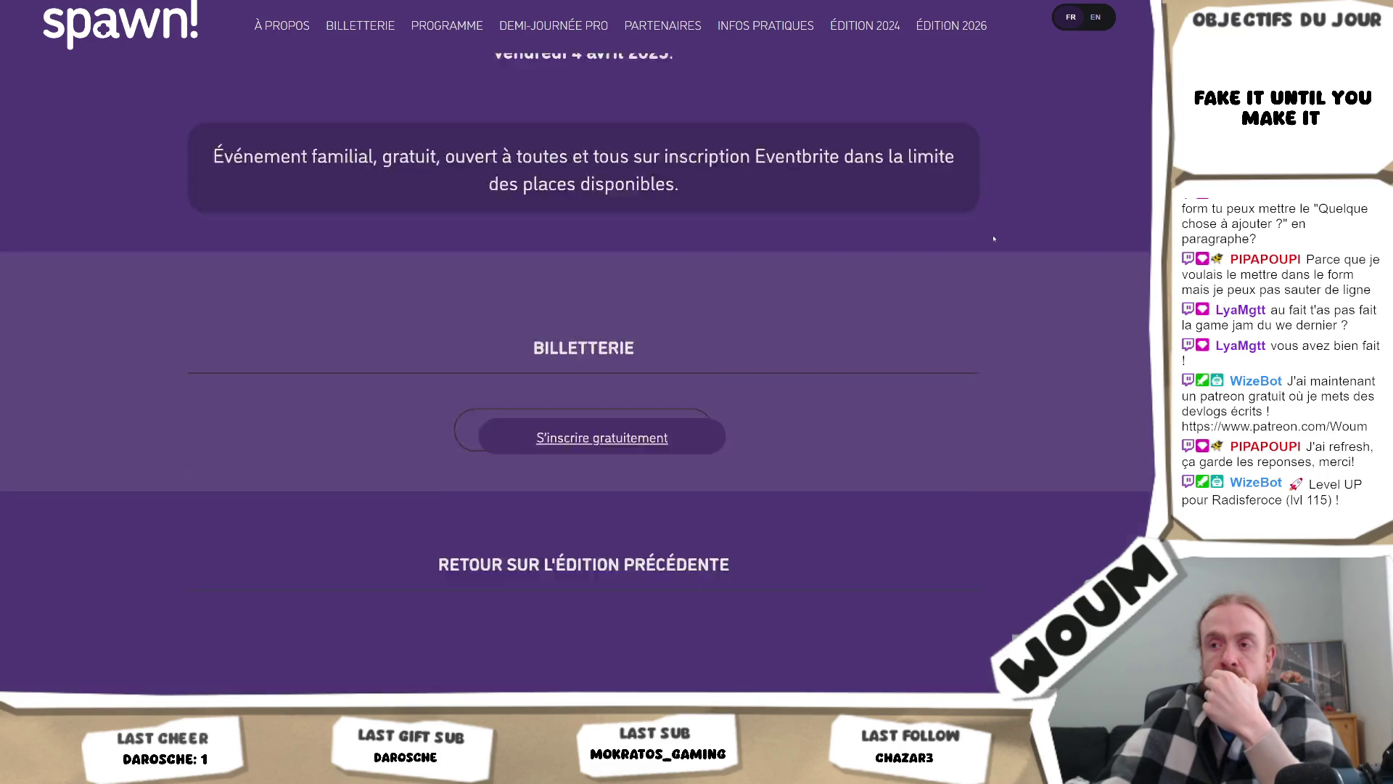
scroll(994, 238, "down", 10)
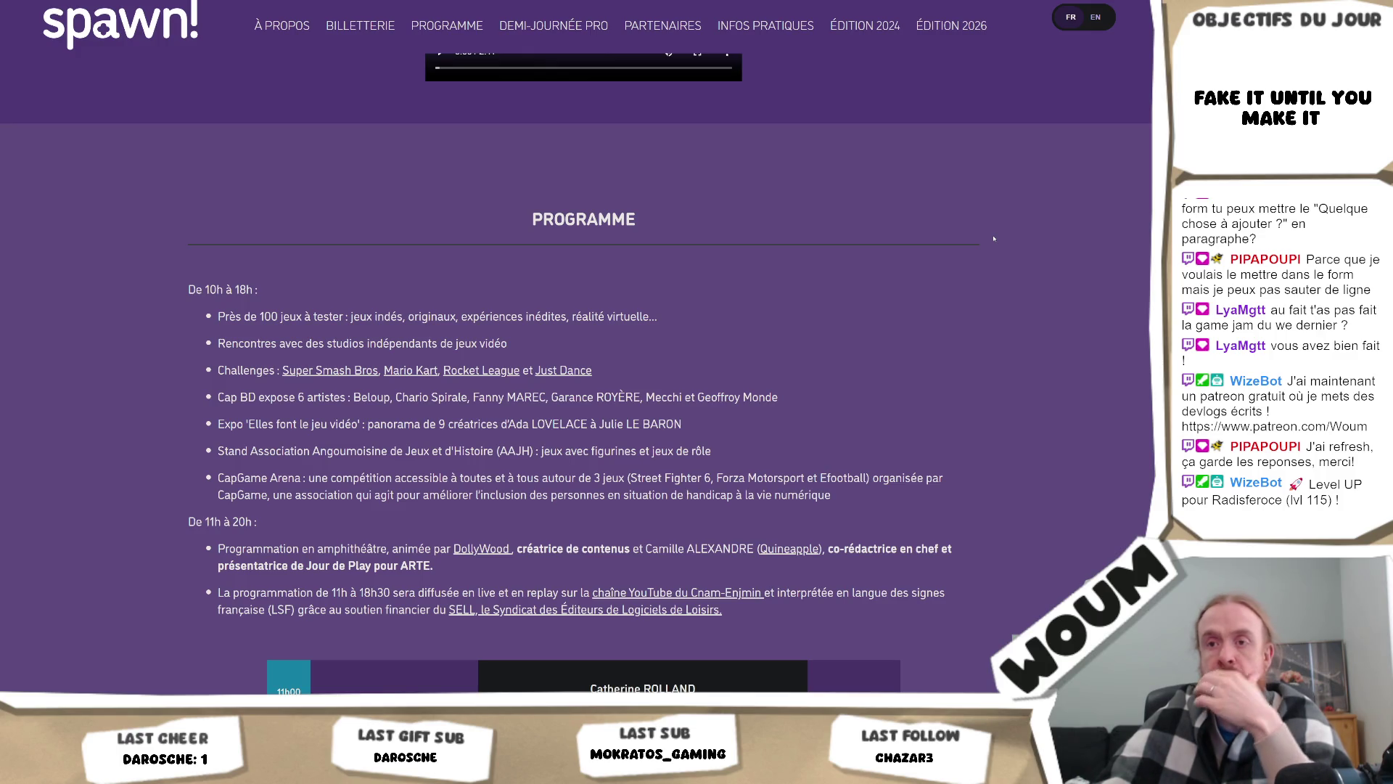
scroll(994, 238, "down", 12)
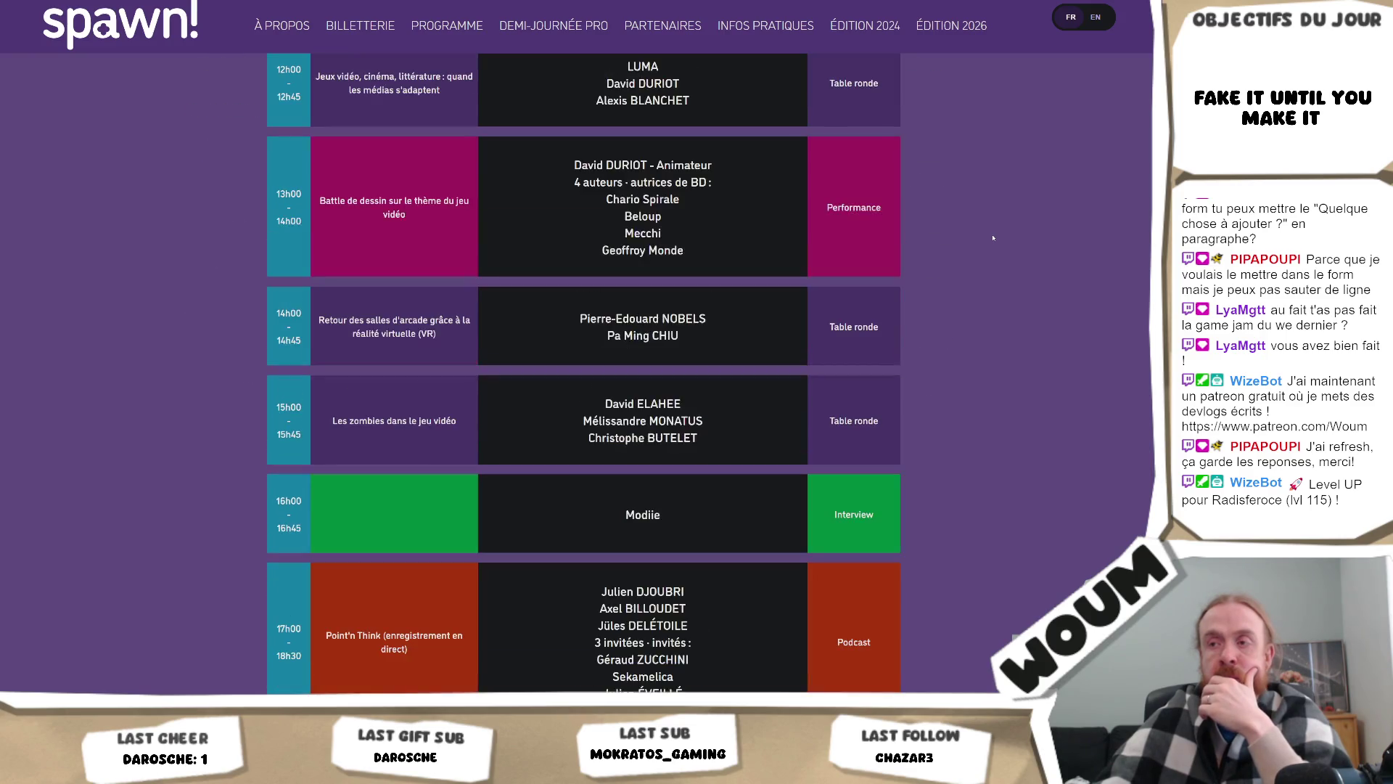
scroll(993, 237, "down", 5)
scroll(992, 236, "down", 20)
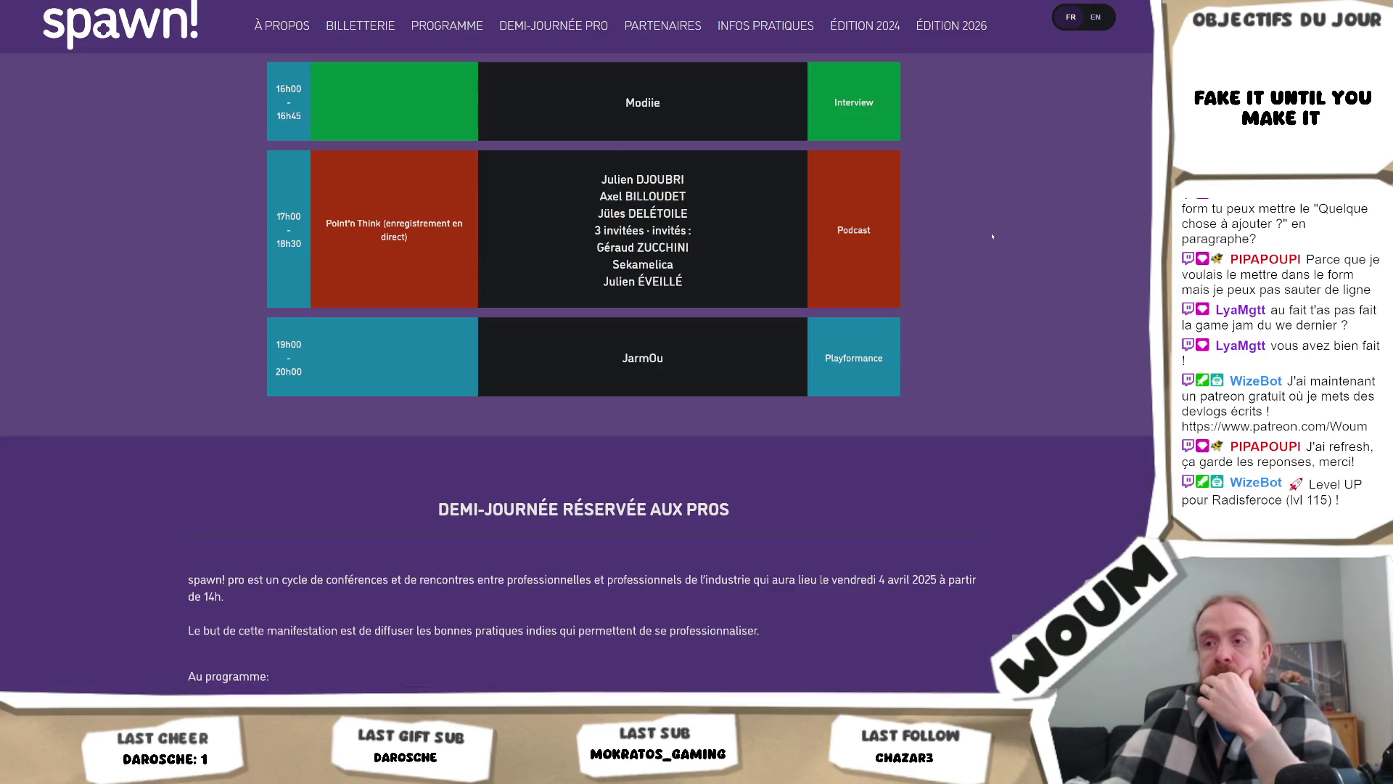
scroll(992, 236, "down", 5)
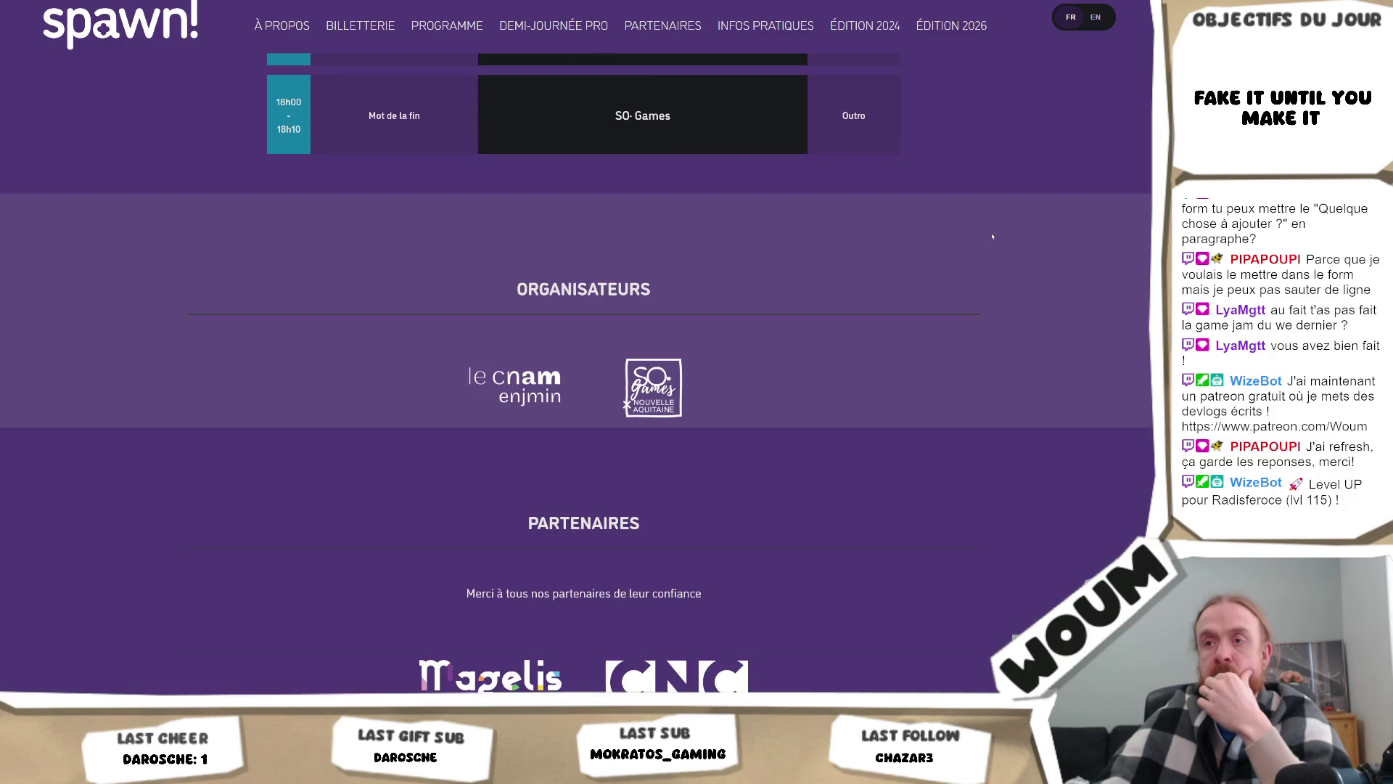
scroll(992, 234, "up", 20)
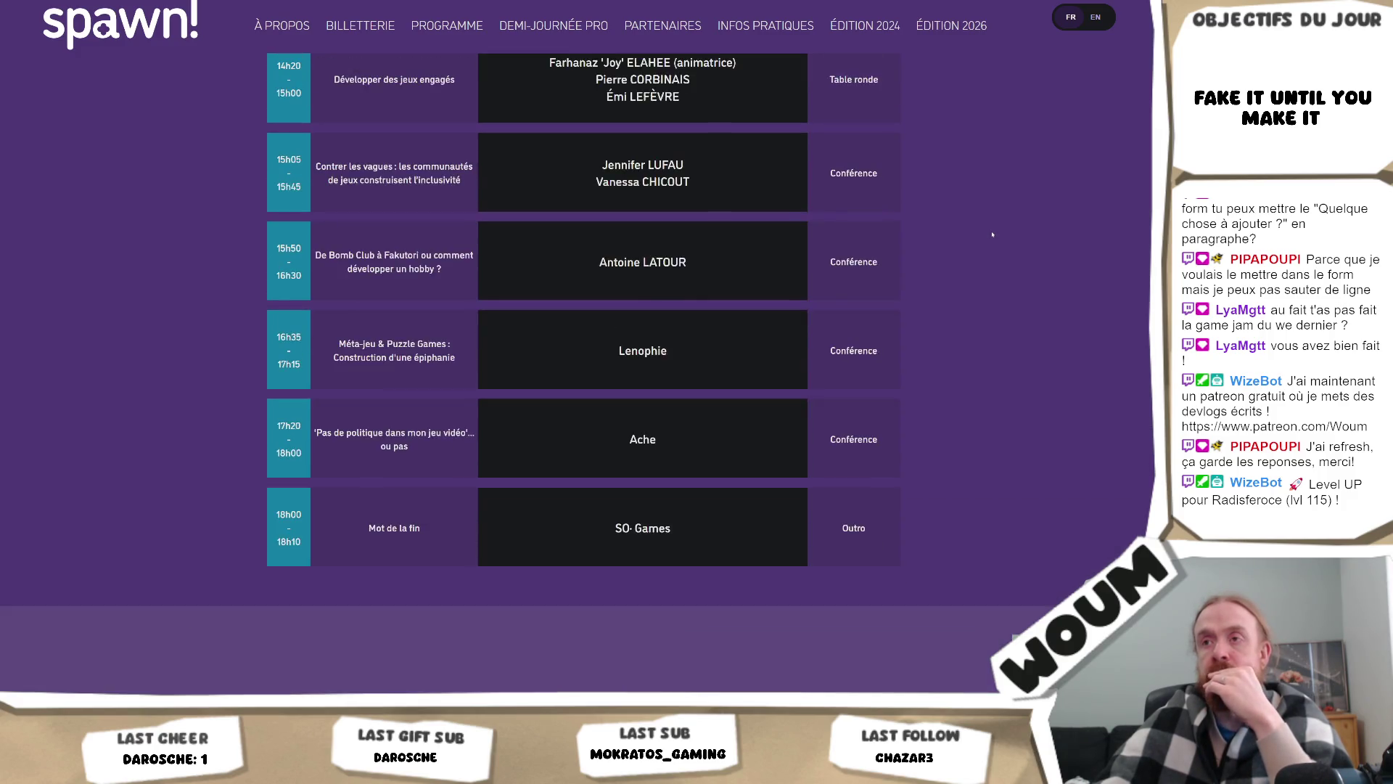
scroll(992, 234, "down", 2)
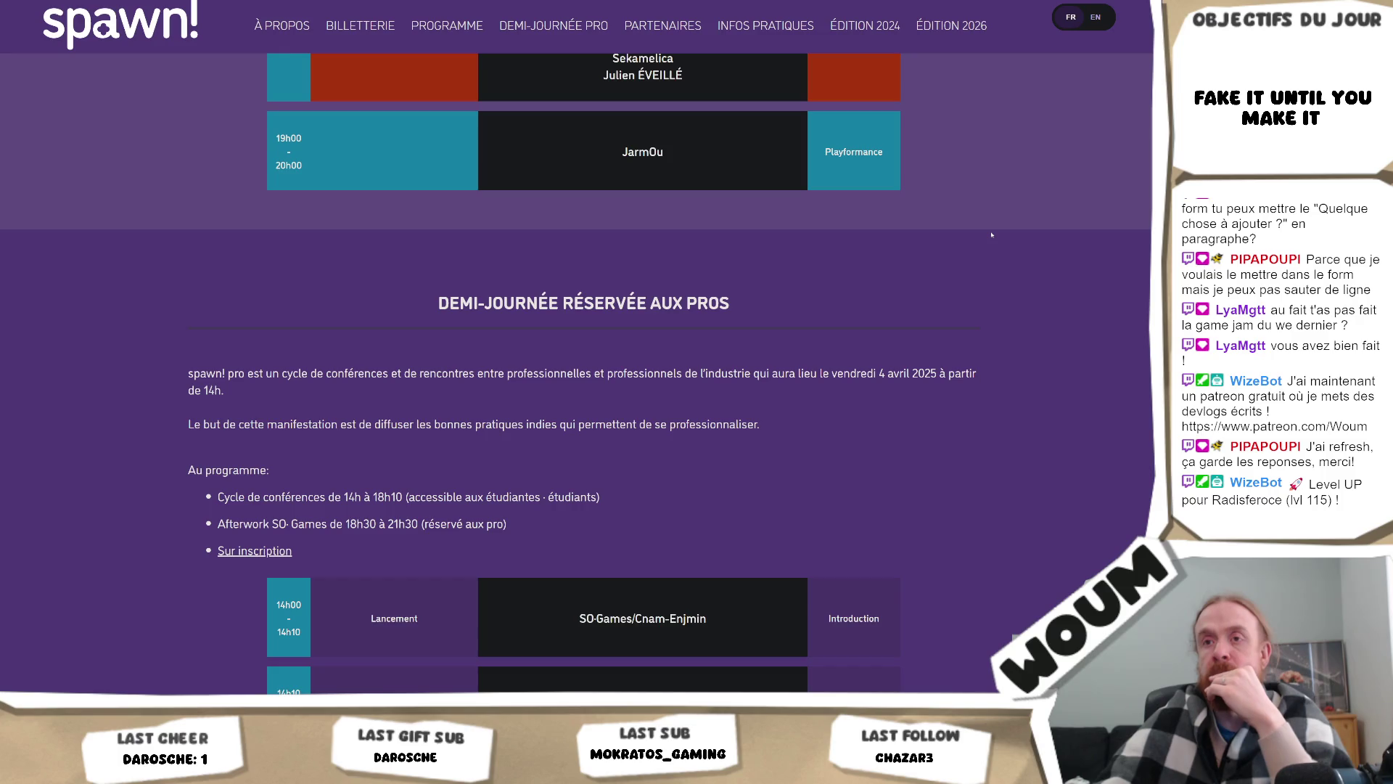
scroll(989, 237, "down", 2)
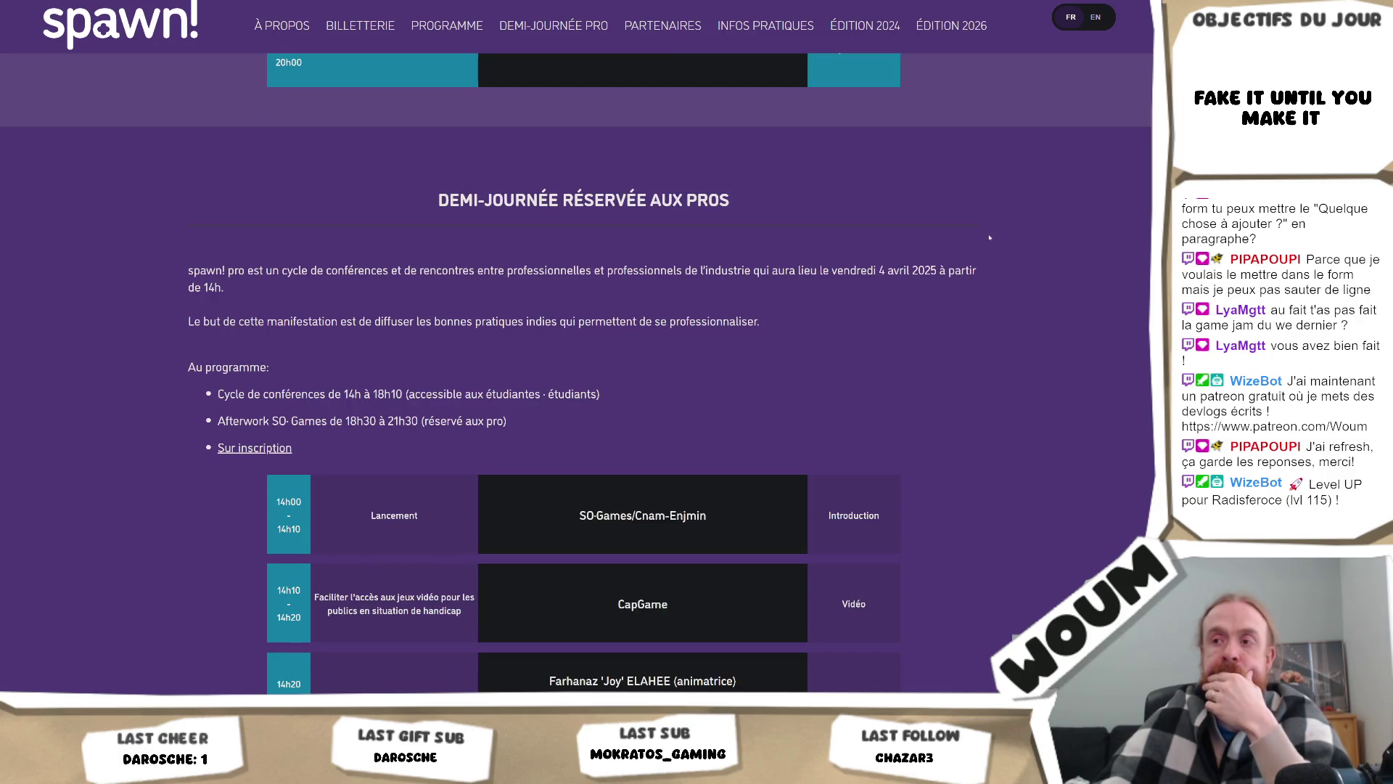
scroll(989, 237, "down", 2)
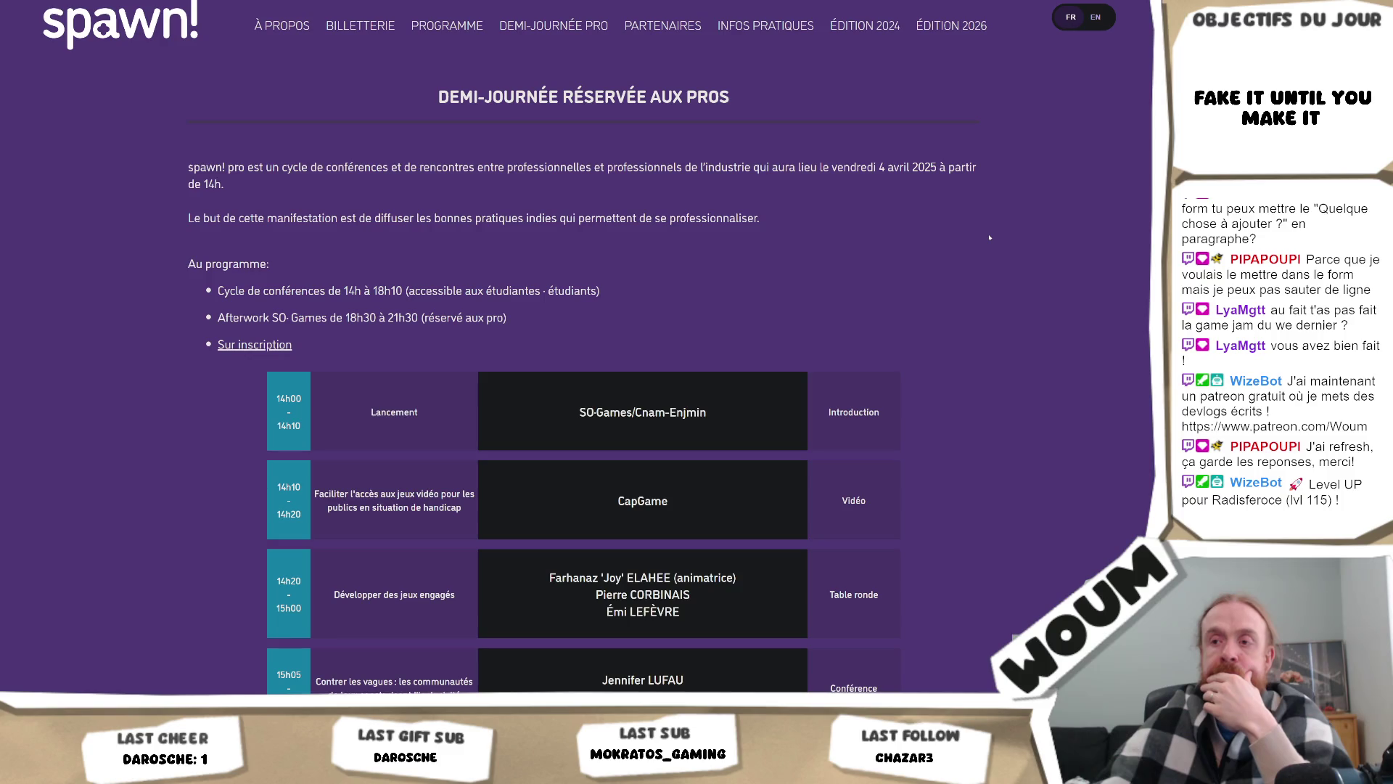
scroll(989, 237, "down", 3)
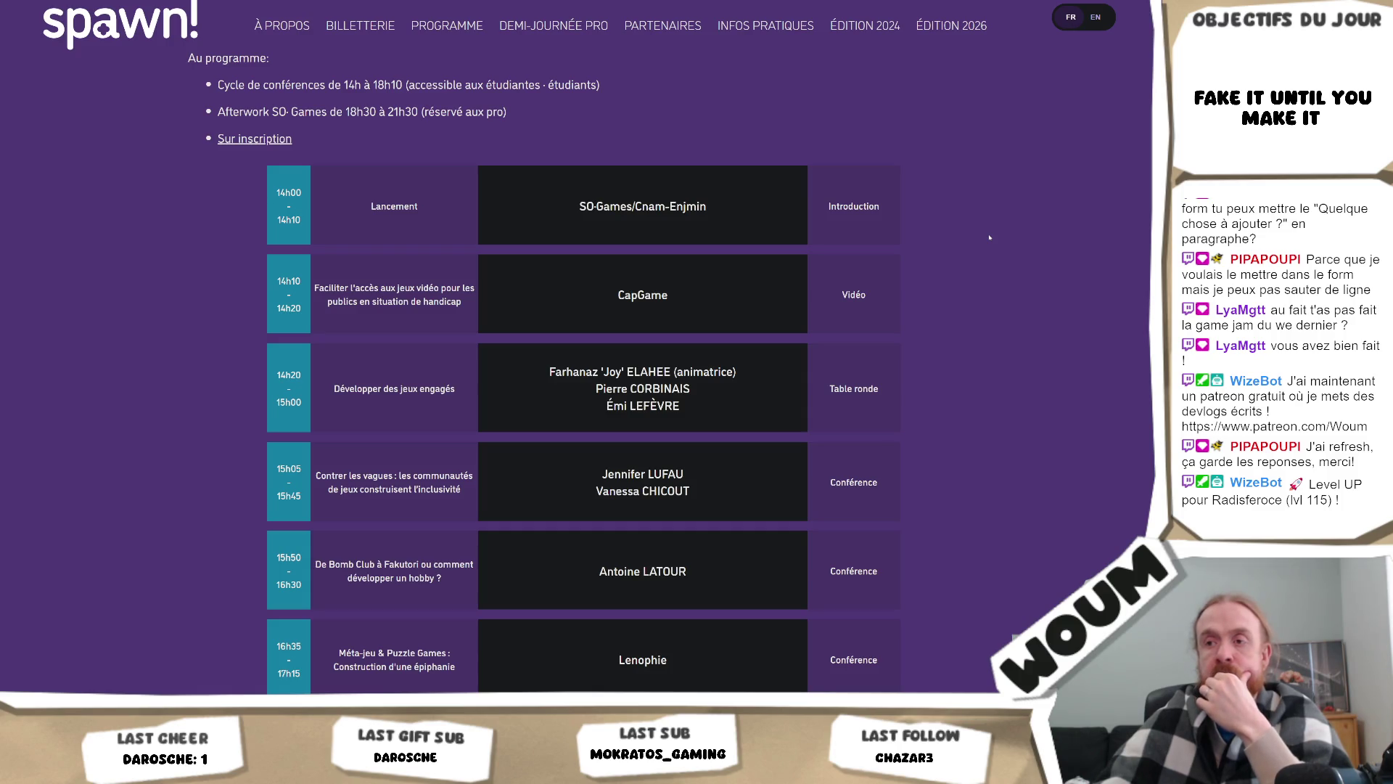
scroll(989, 238, "up", 3)
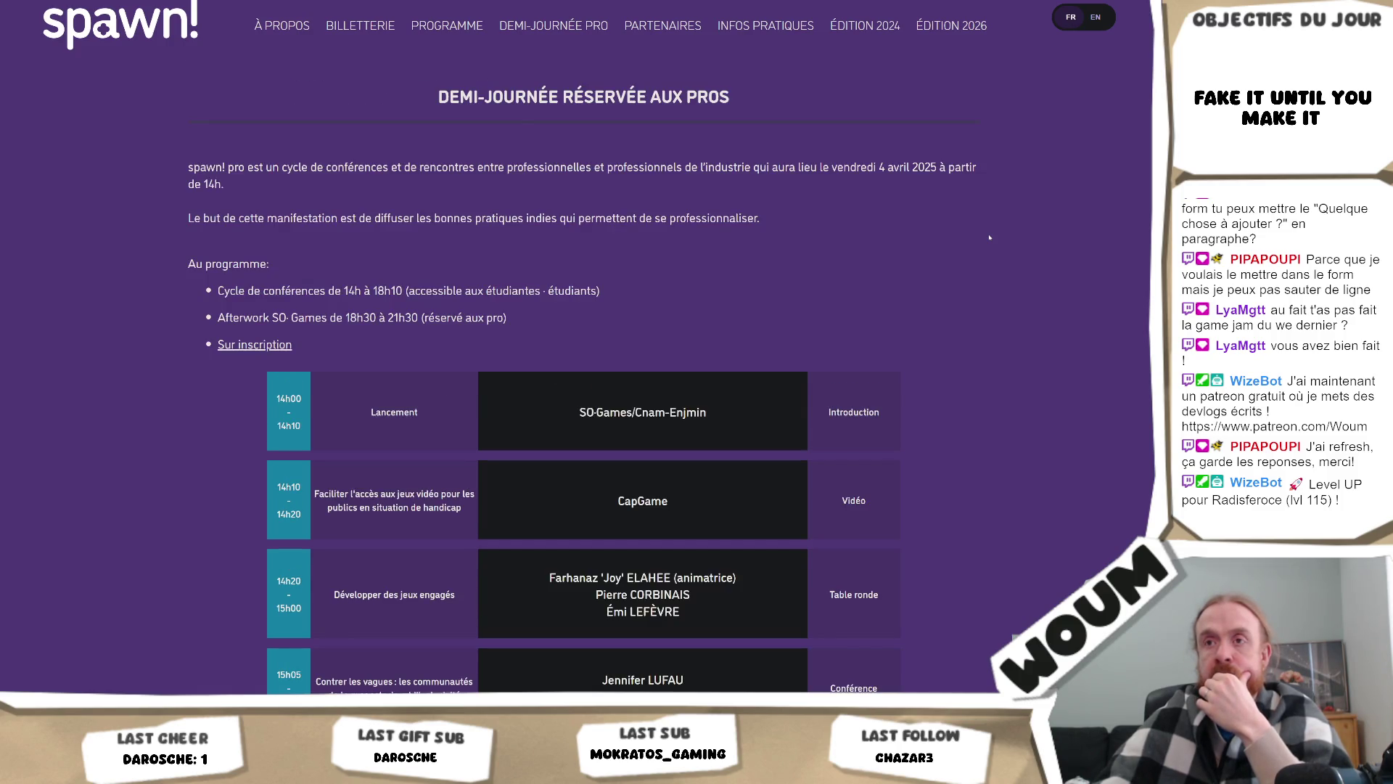
scroll(989, 237, "down", 3)
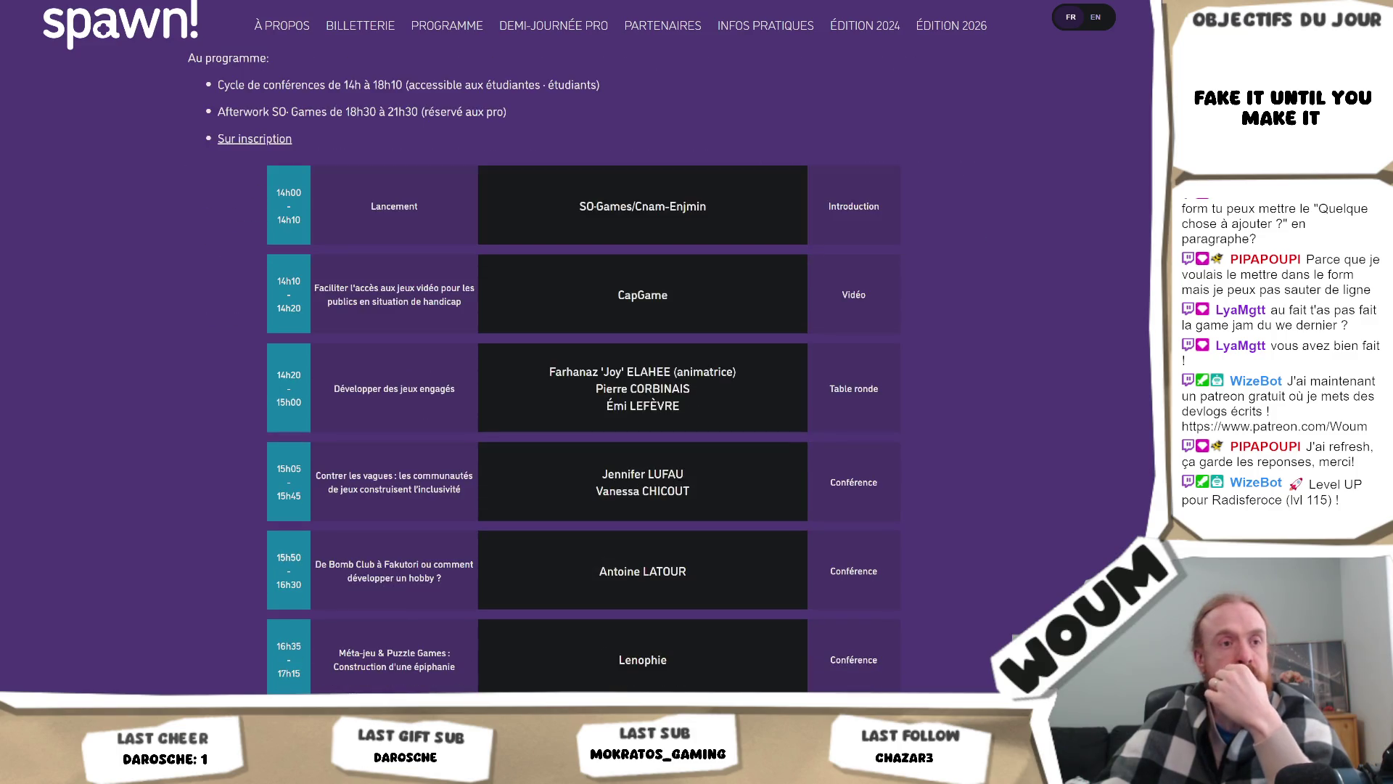
scroll(1139, 348, "down", 3)
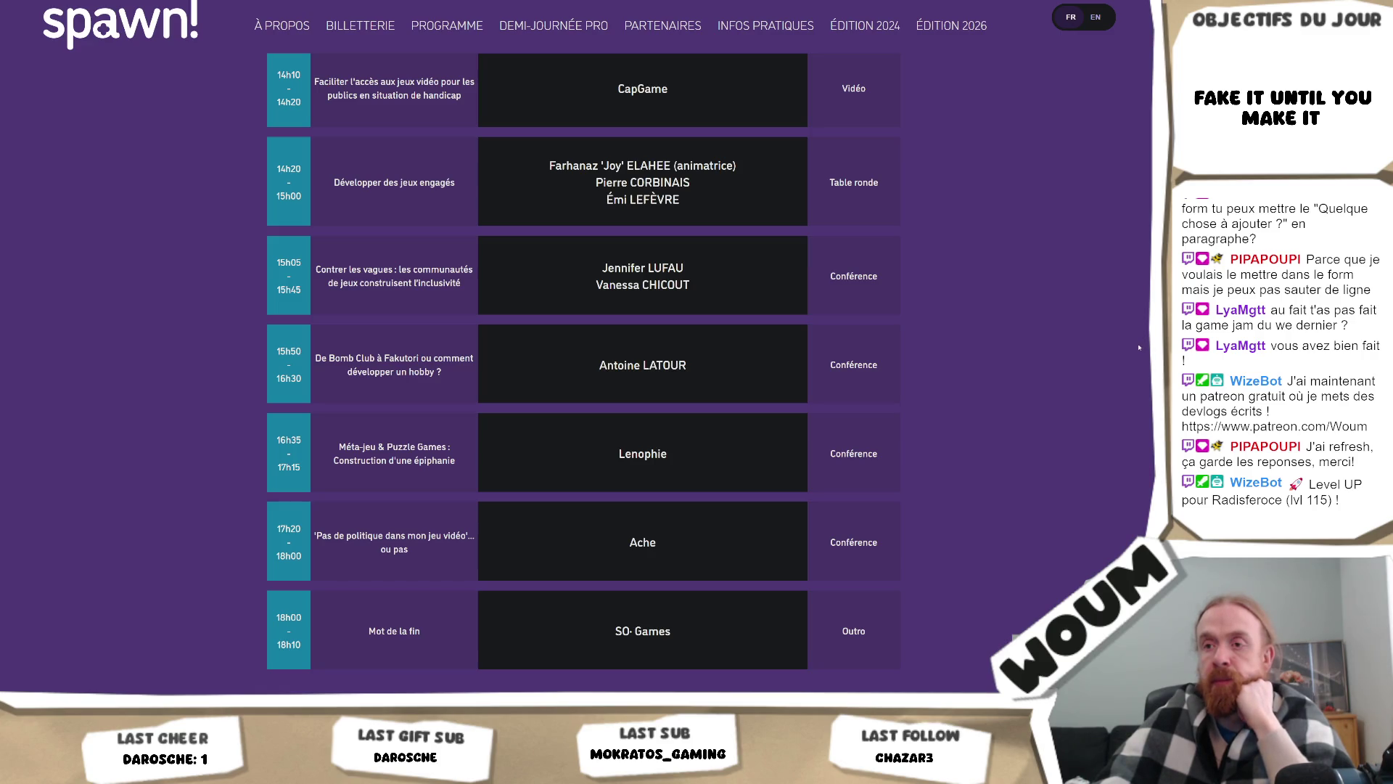
scroll(1139, 348, "up", 3)
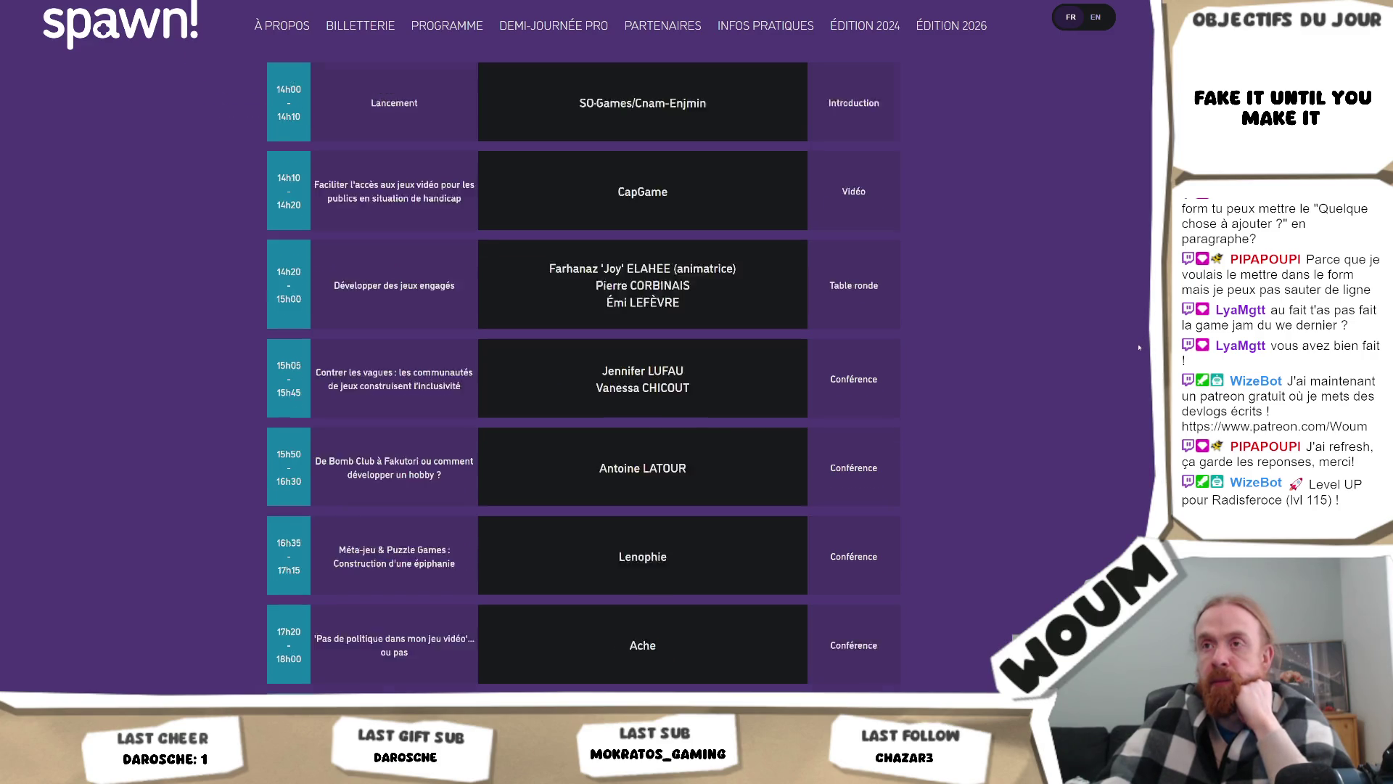
scroll(1138, 348, "up", 3)
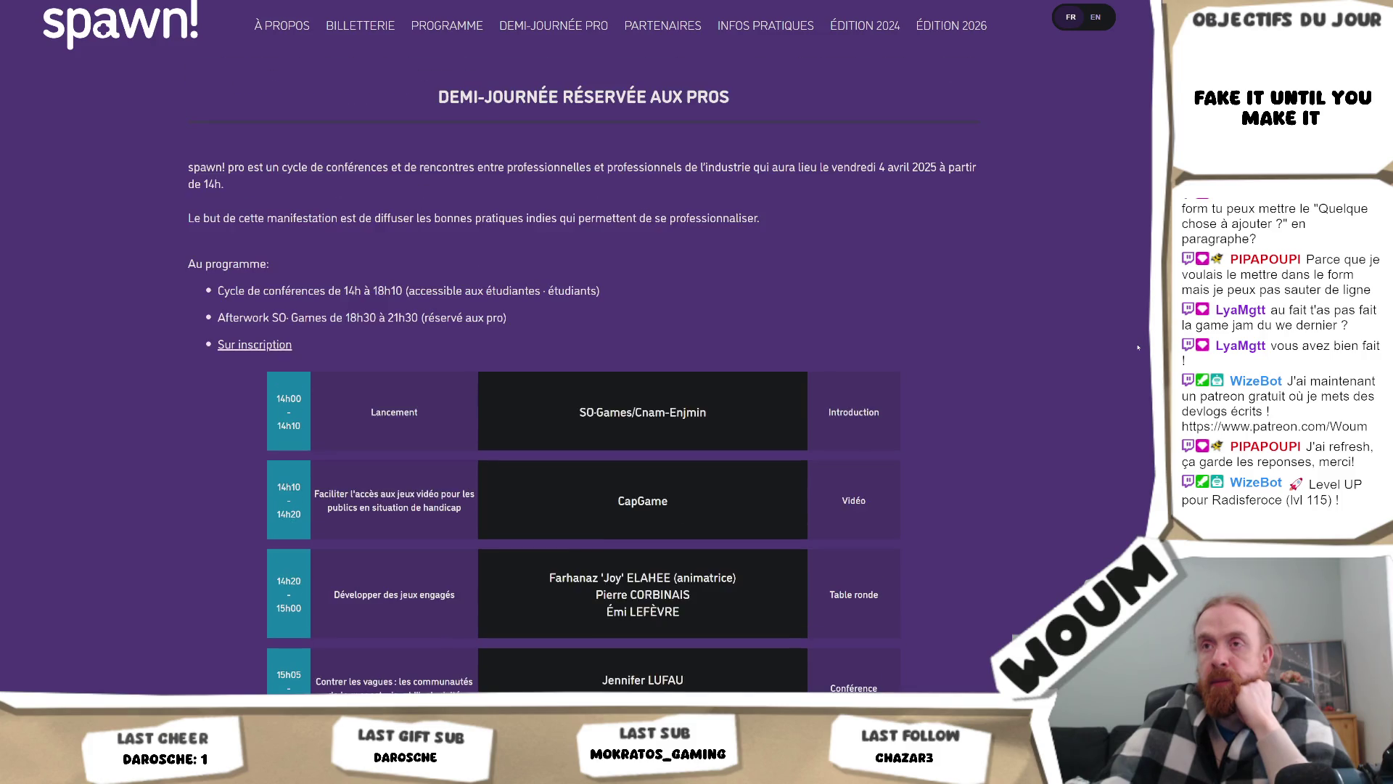
scroll(1137, 348, "up", 8)
scroll(1138, 348, "down", 9)
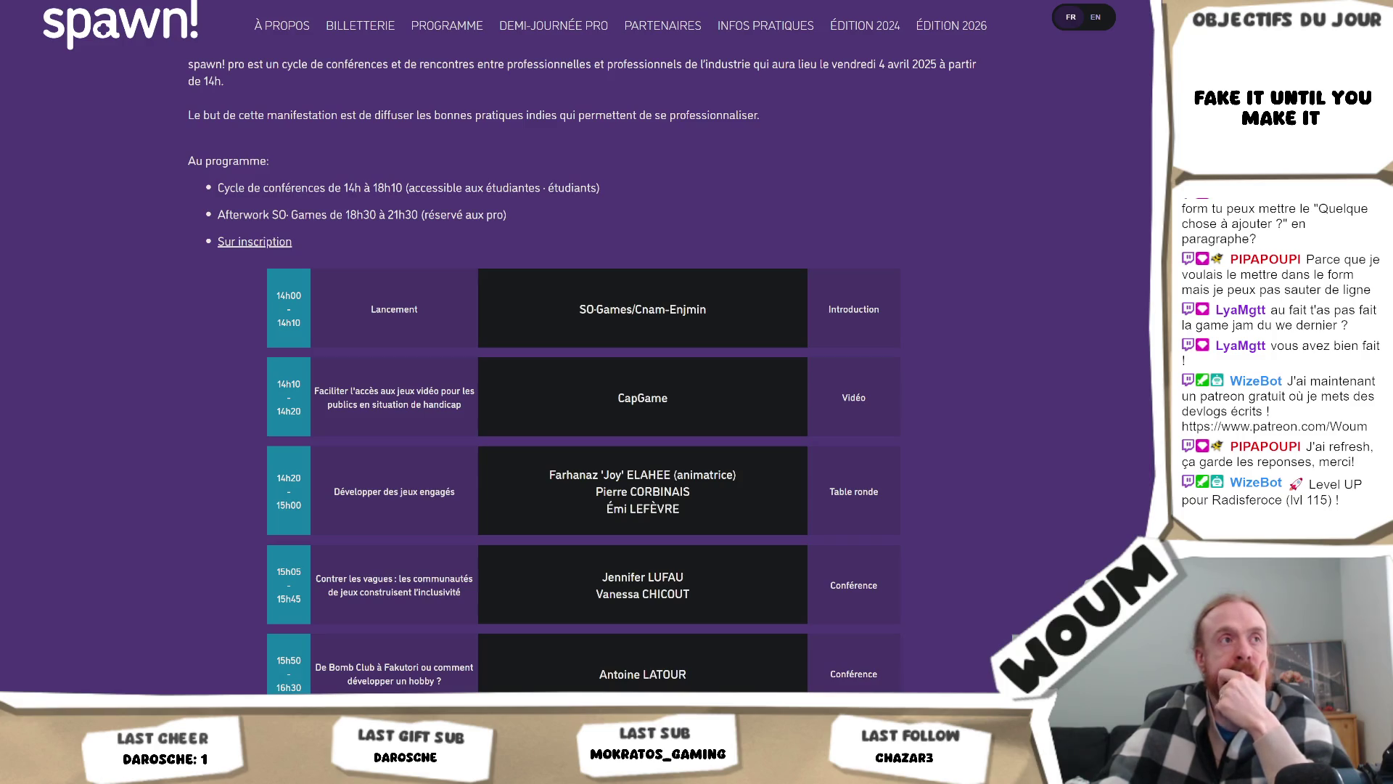
scroll(1068, 364, "up", 17)
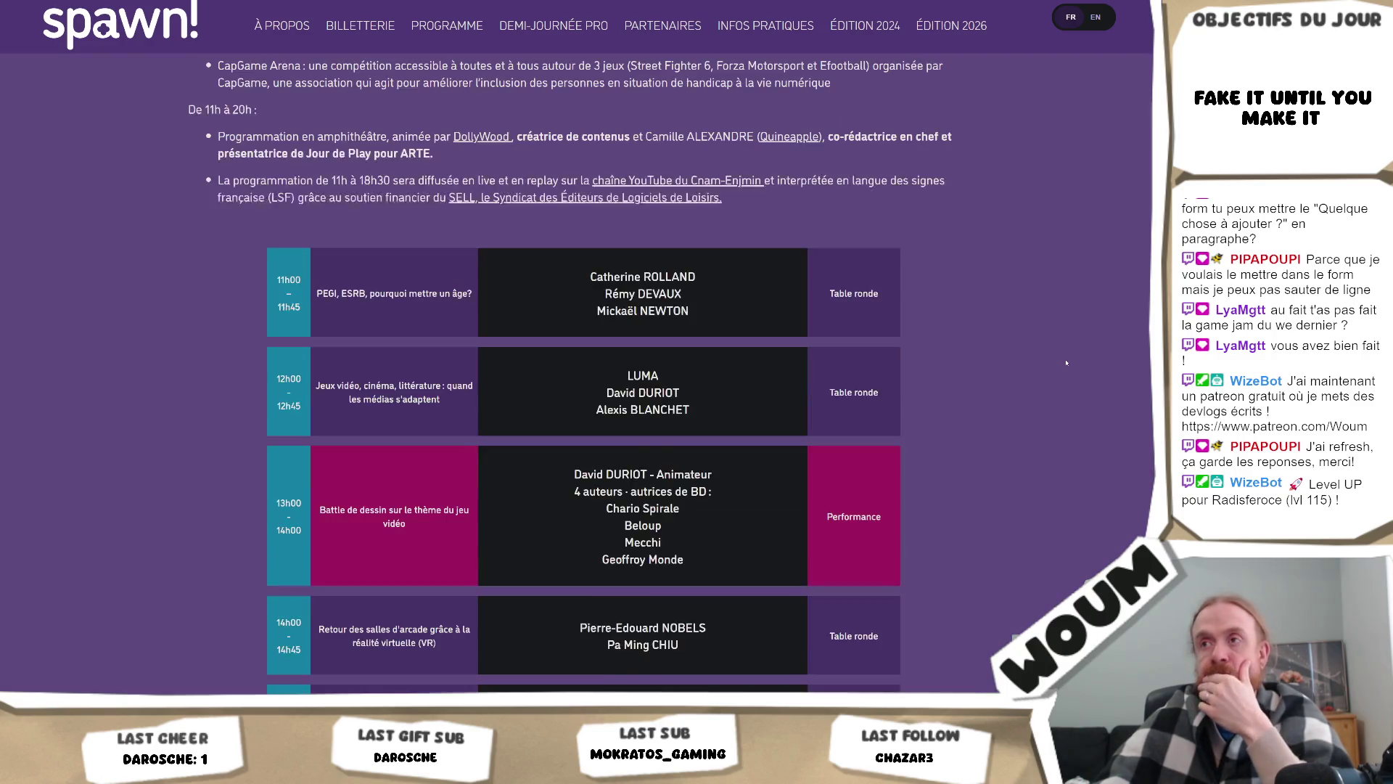
scroll(1068, 364, "down", 7)
scroll(1074, 364, "up", 6)
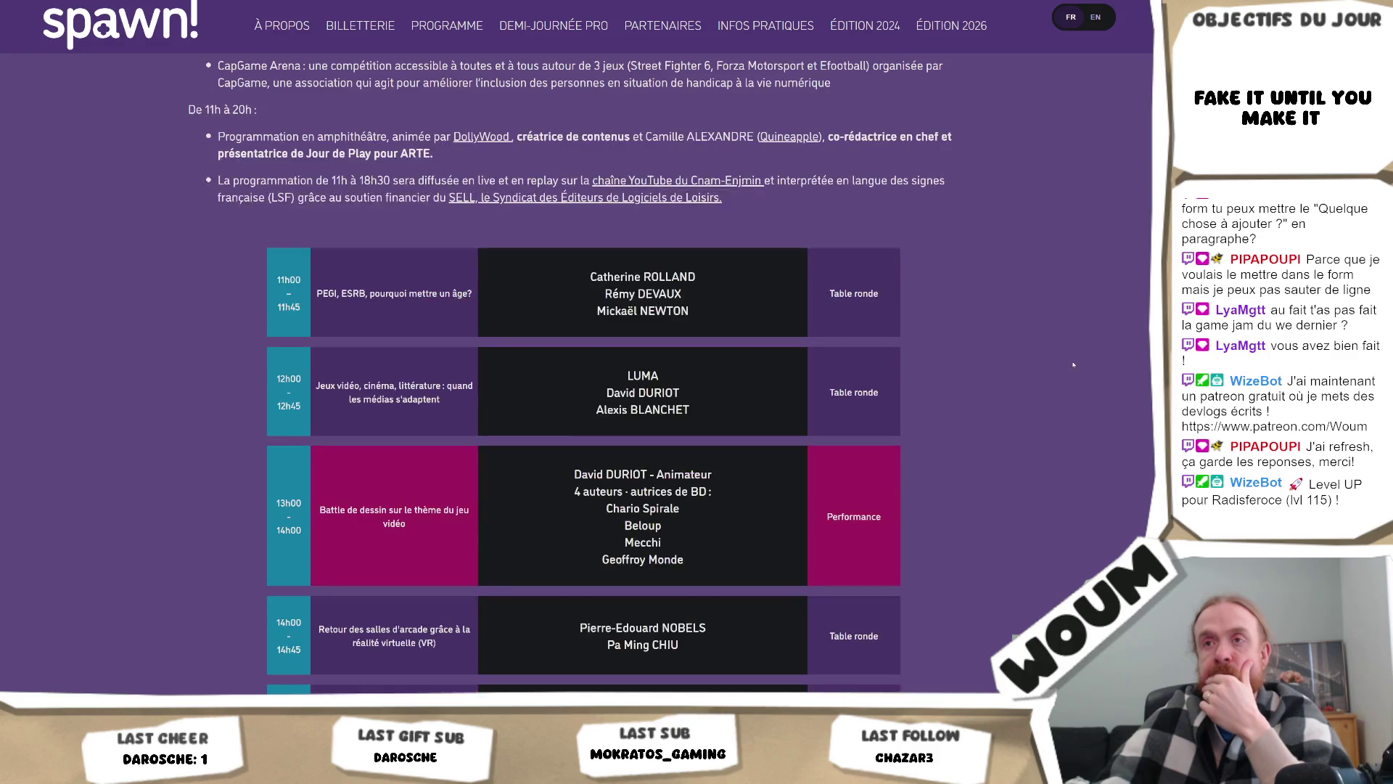
scroll(1073, 364, "up", 6)
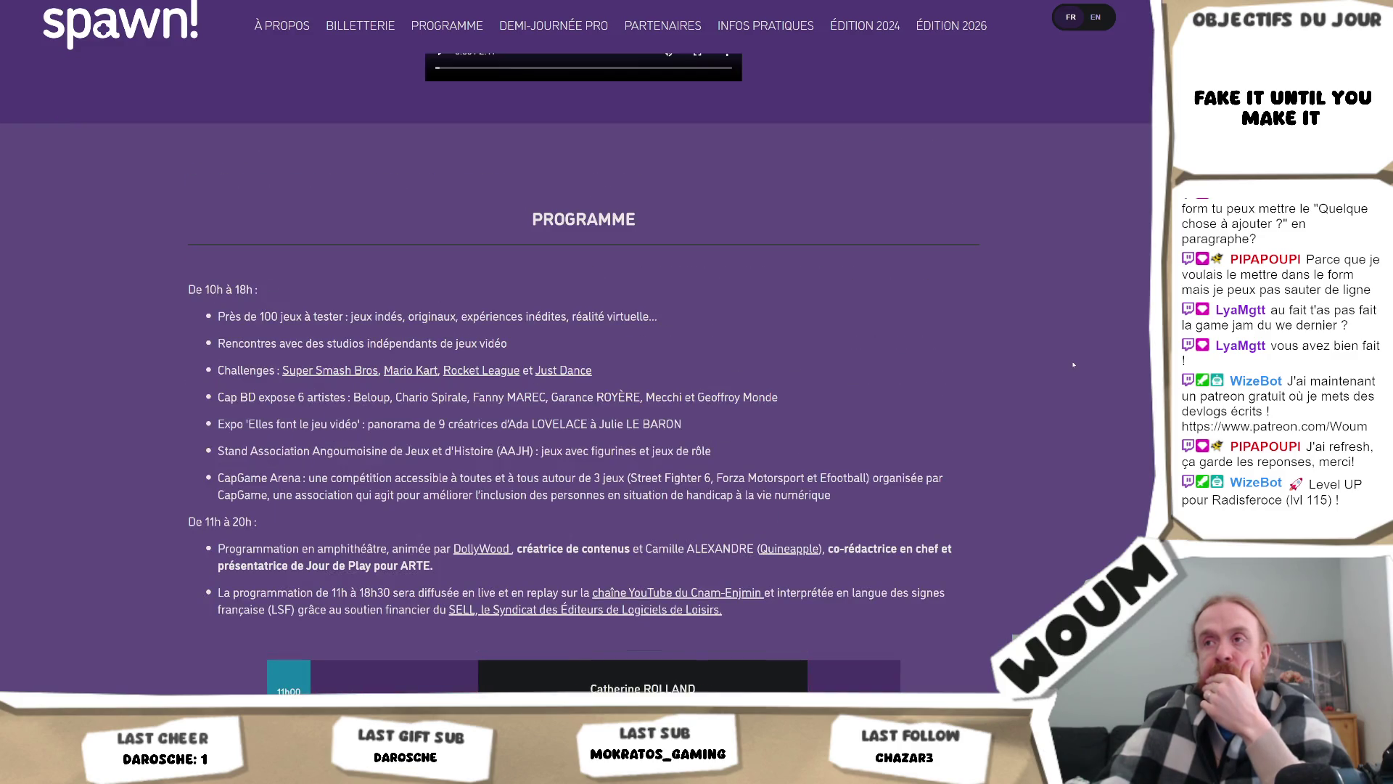
scroll(1073, 365, "down", 5)
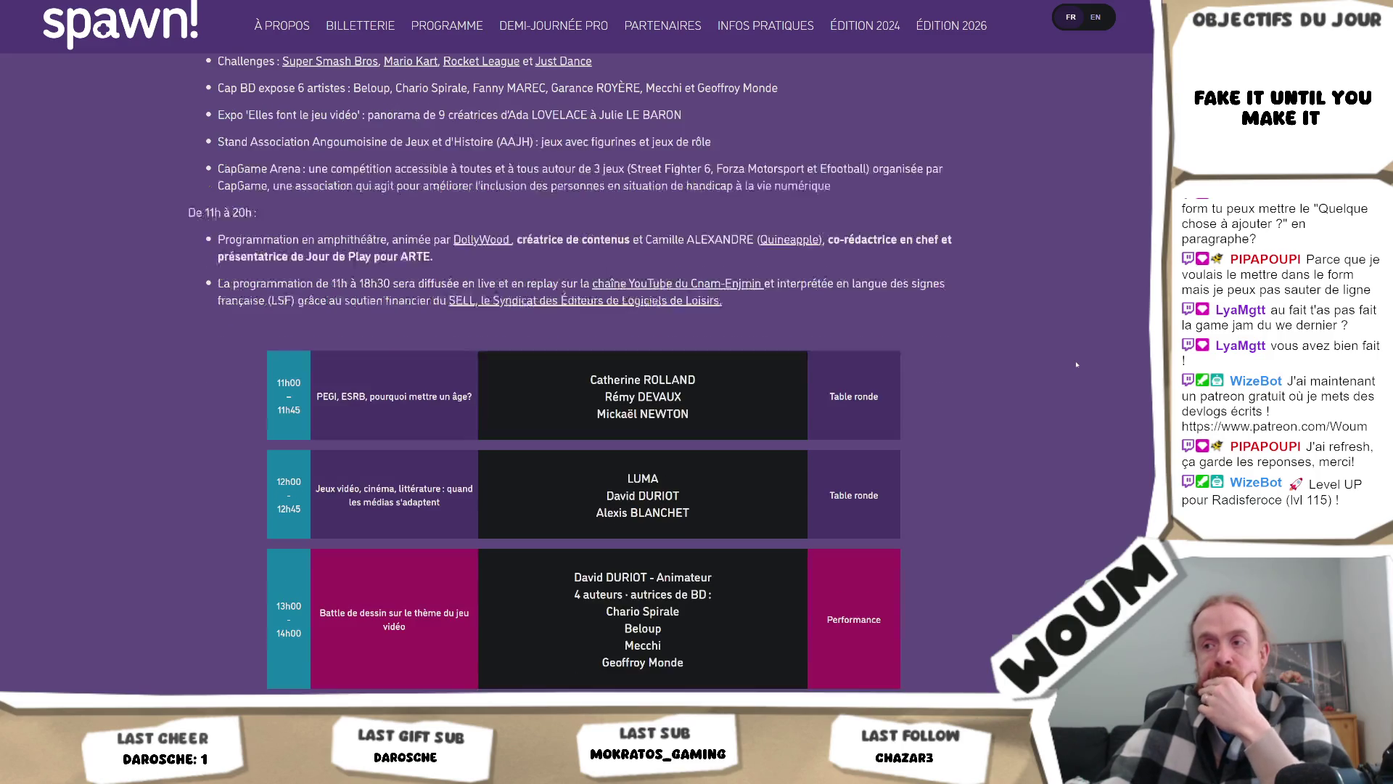
scroll(1077, 365, "down", 5)
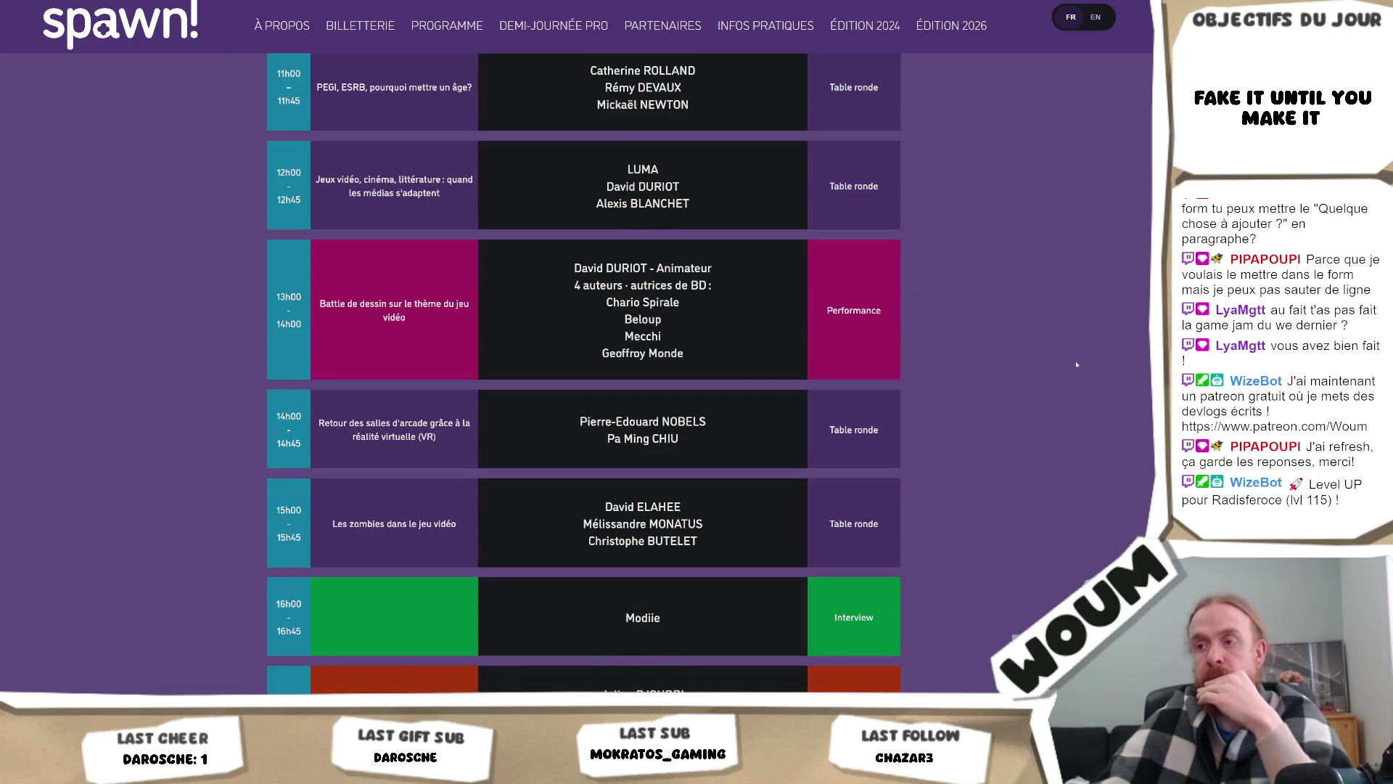
scroll(1077, 365, "down", 2)
scroll(1076, 365, "down", 2)
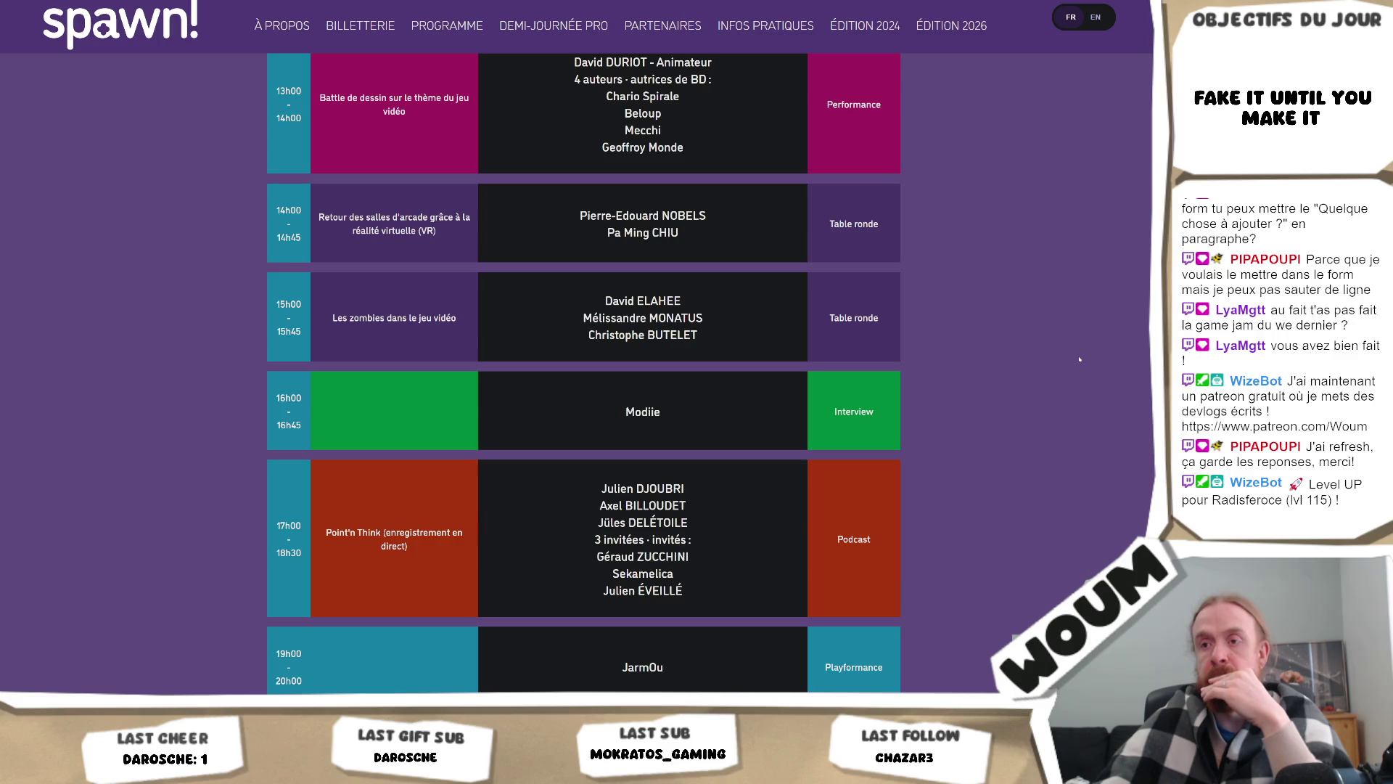
scroll(1079, 358, "down", 2)
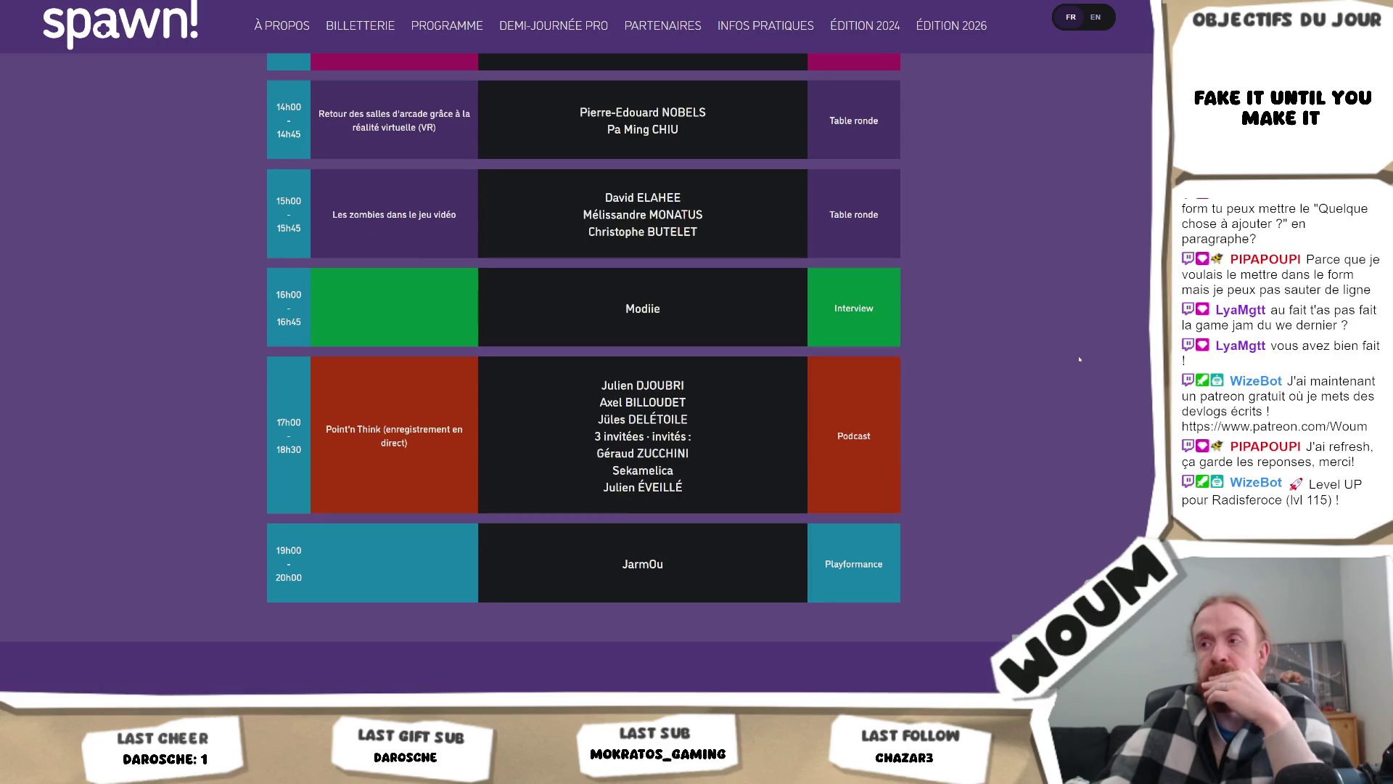
scroll(1079, 359, "up", 4)
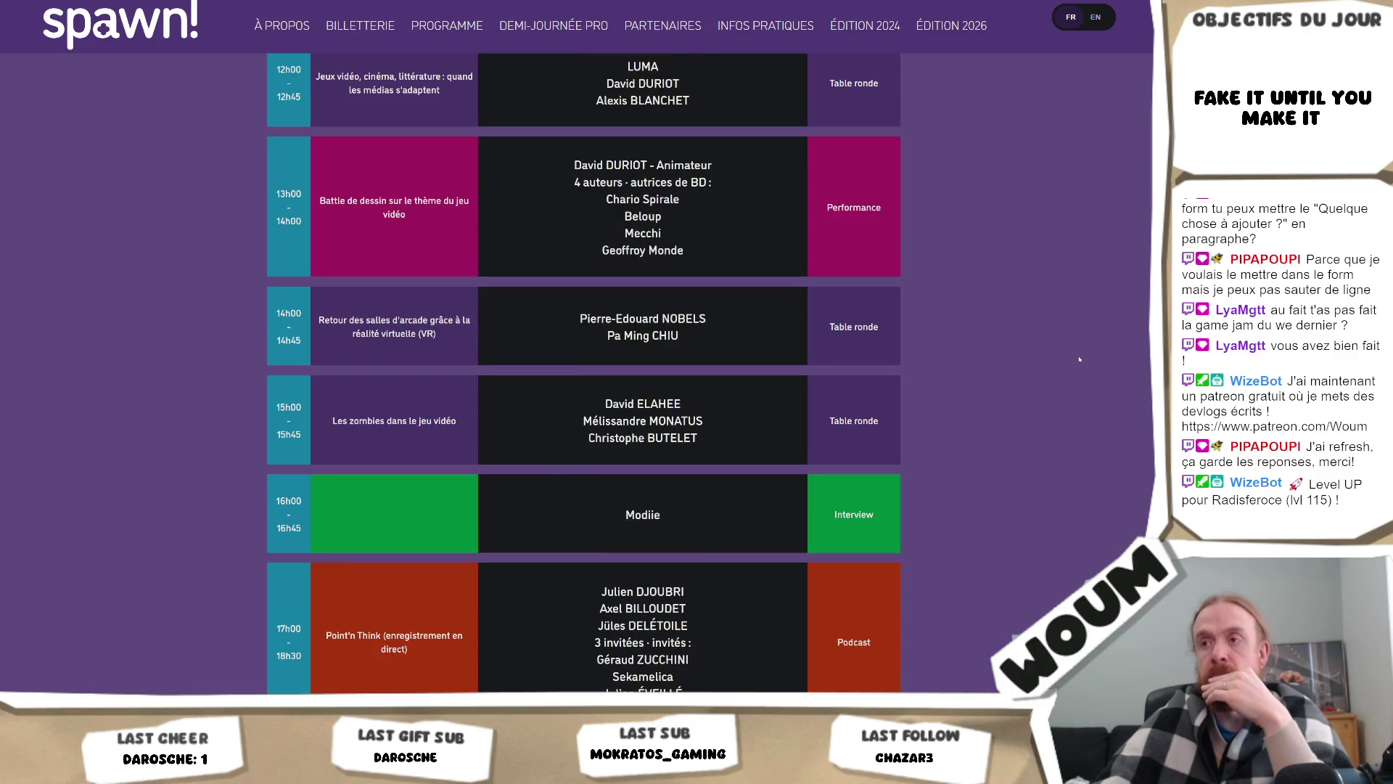
scroll(1079, 358, "up", 4)
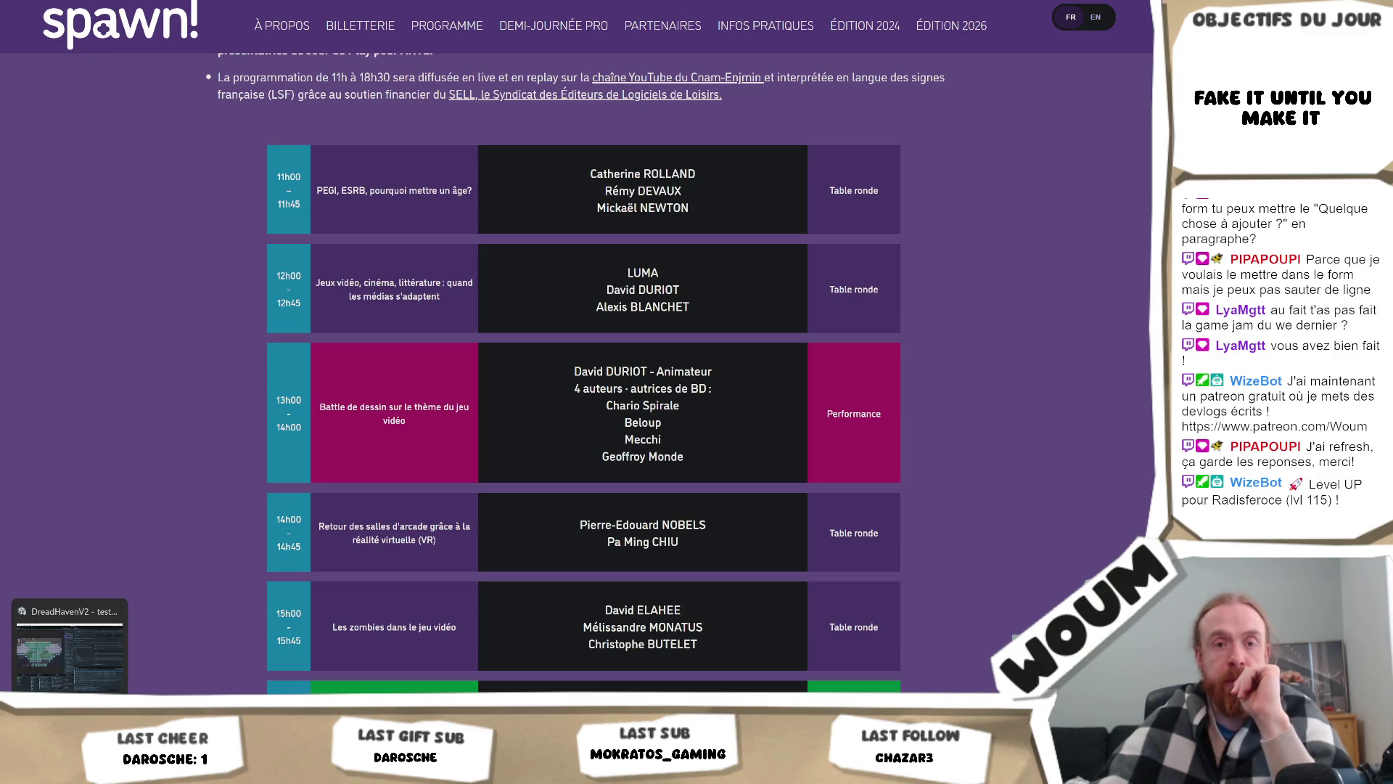
key("alt+Tab")
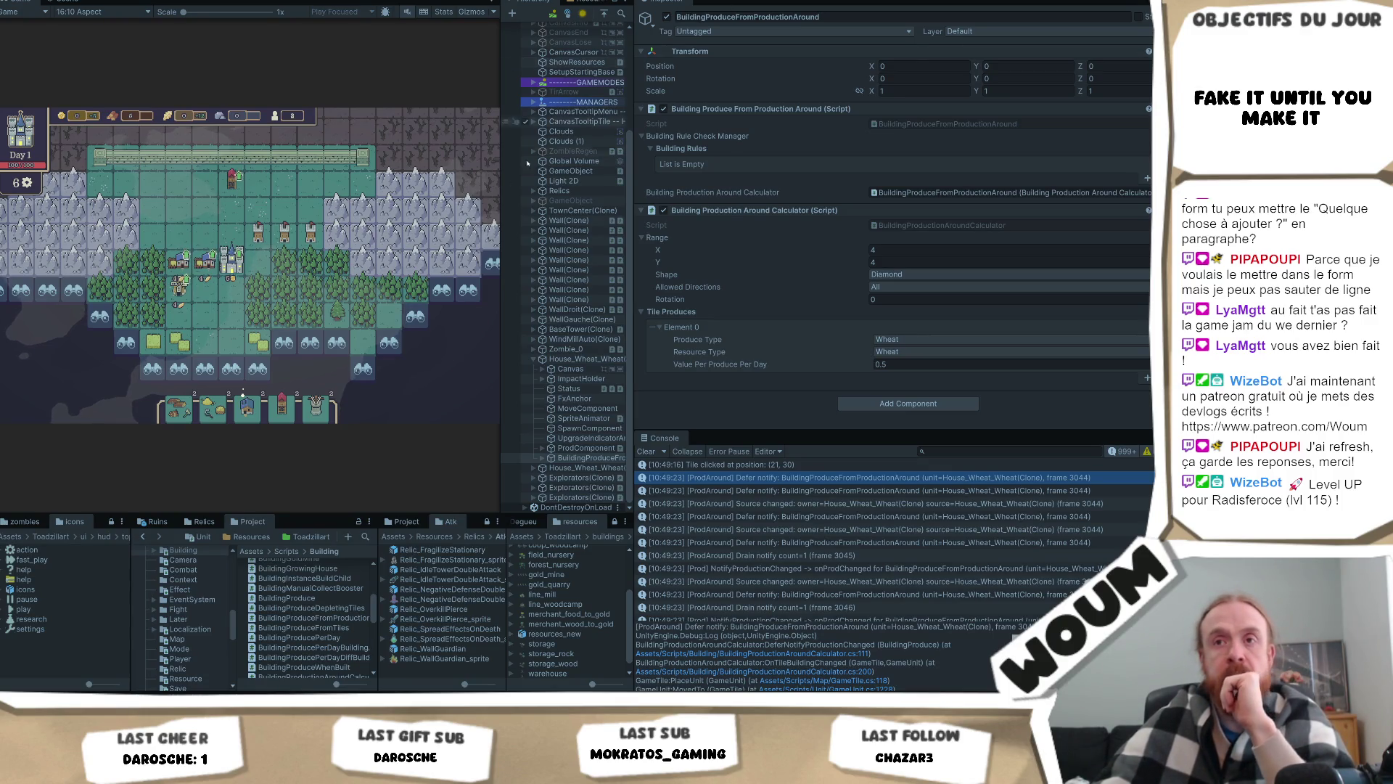
Step: Clear the Console, enter Play mode, dismiss the welcome message and place the town center
left_click(651, 452)
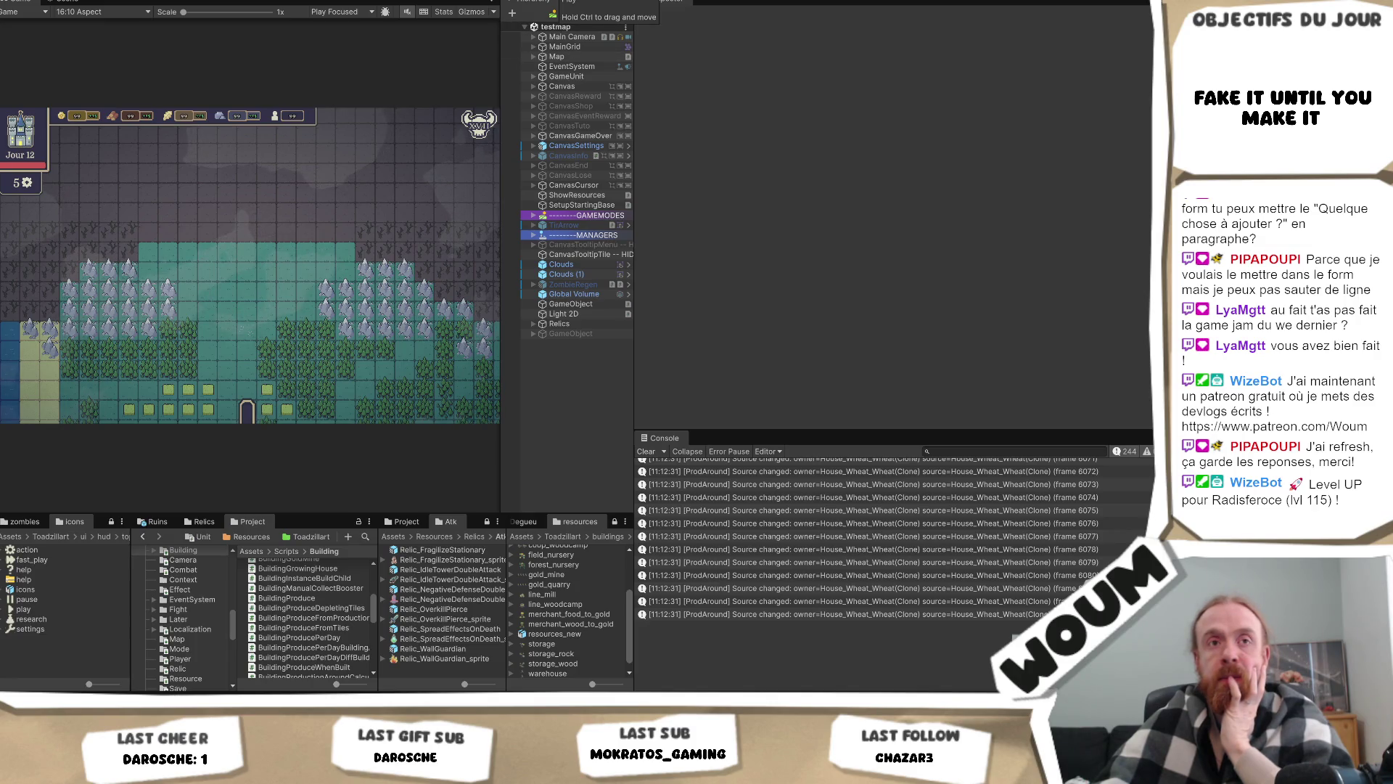
key("ctrl+p")
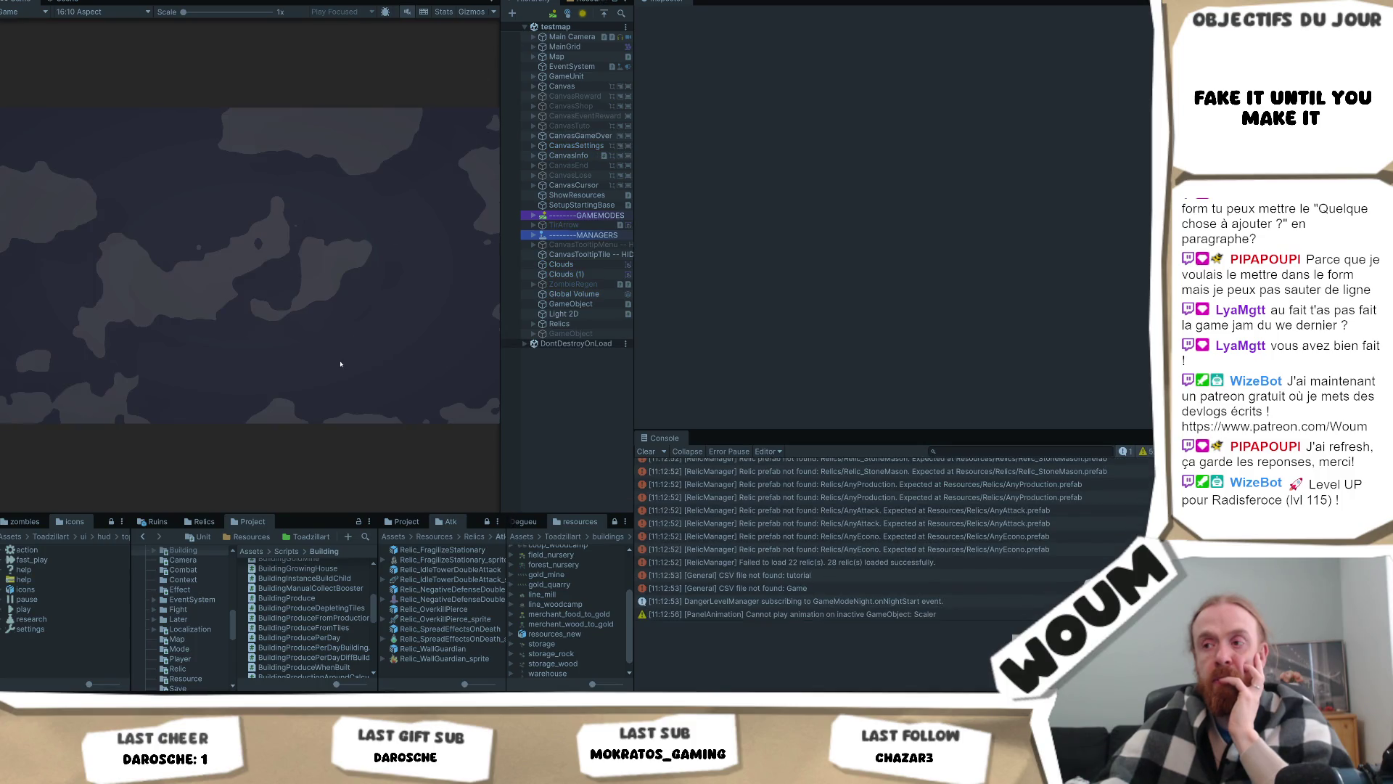
left_click(246, 350)
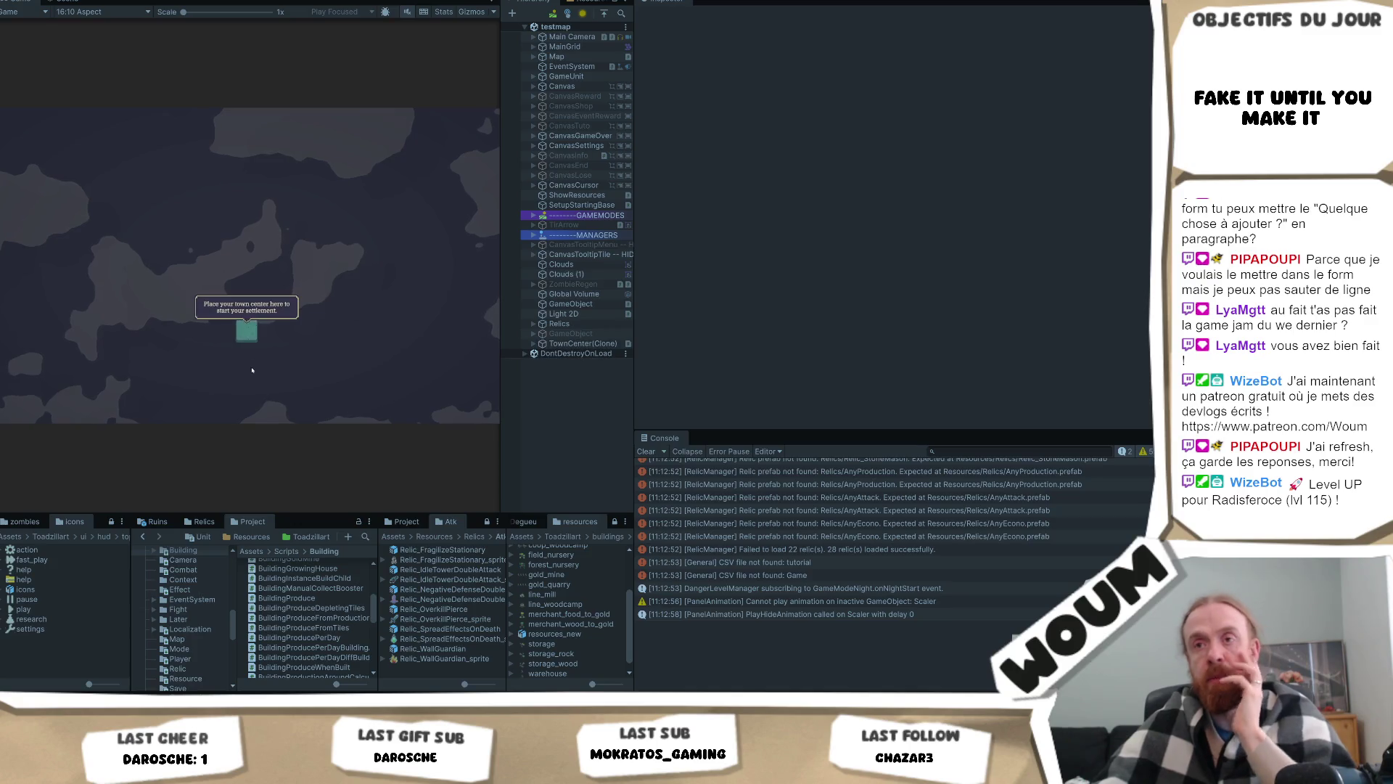
left_click(248, 335)
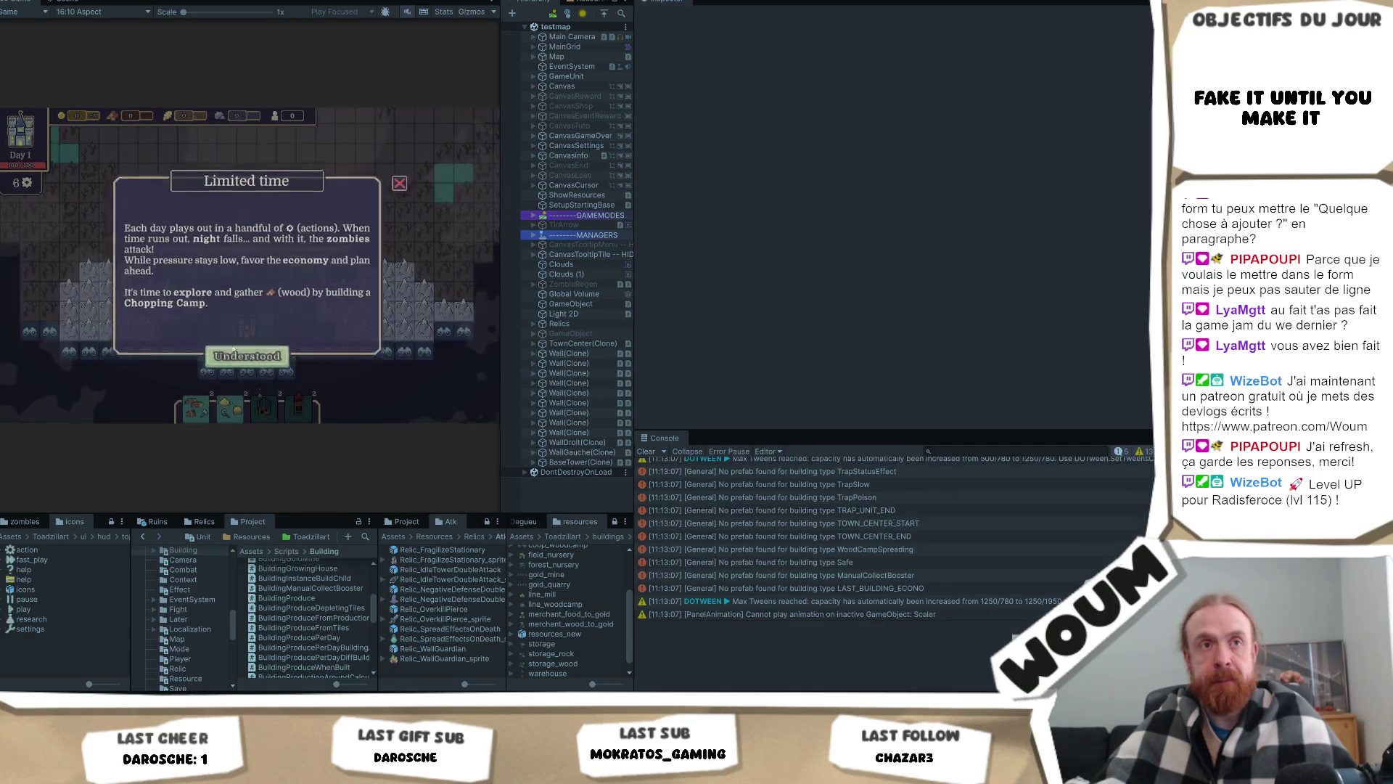
Step: Reveal the forest tile and build a windmill beside the town center
left_click(216, 356)
left_click(212, 354)
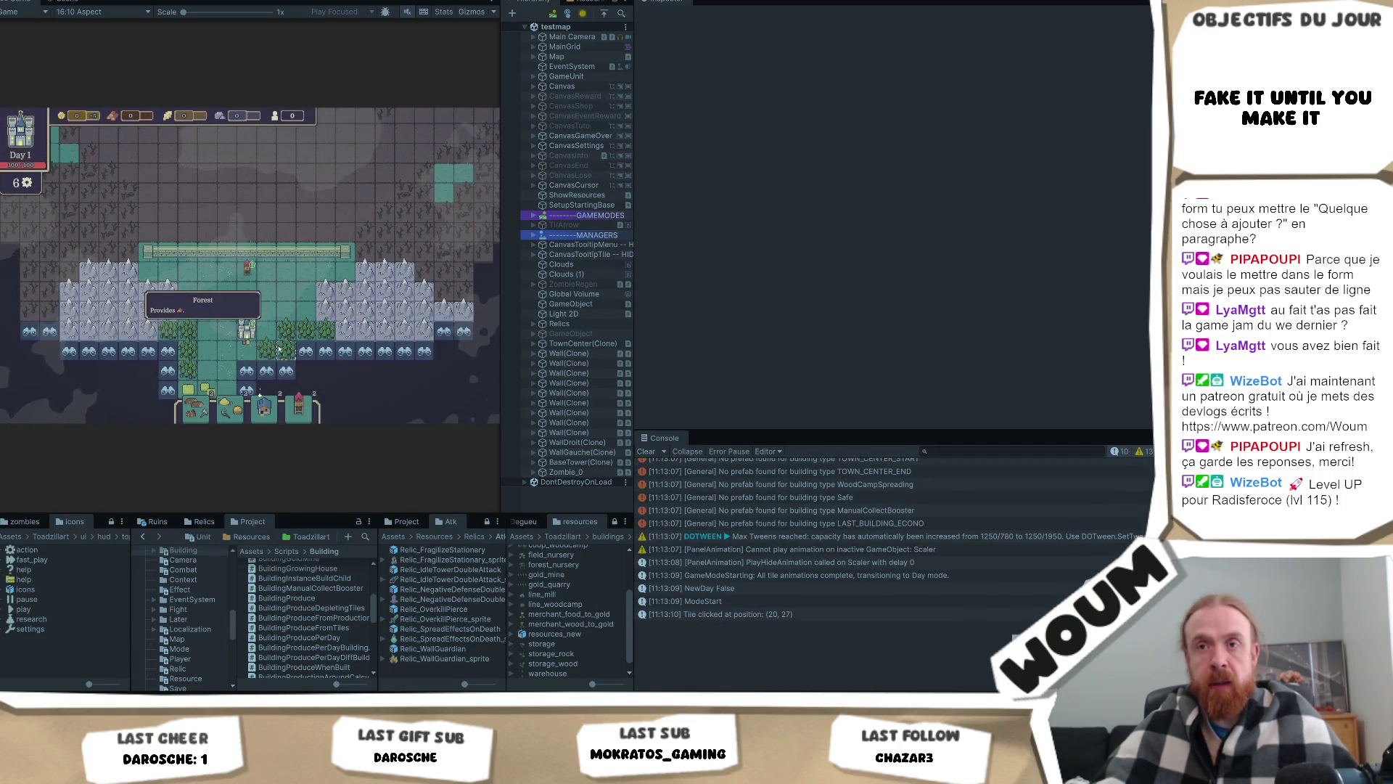
left_click(210, 354)
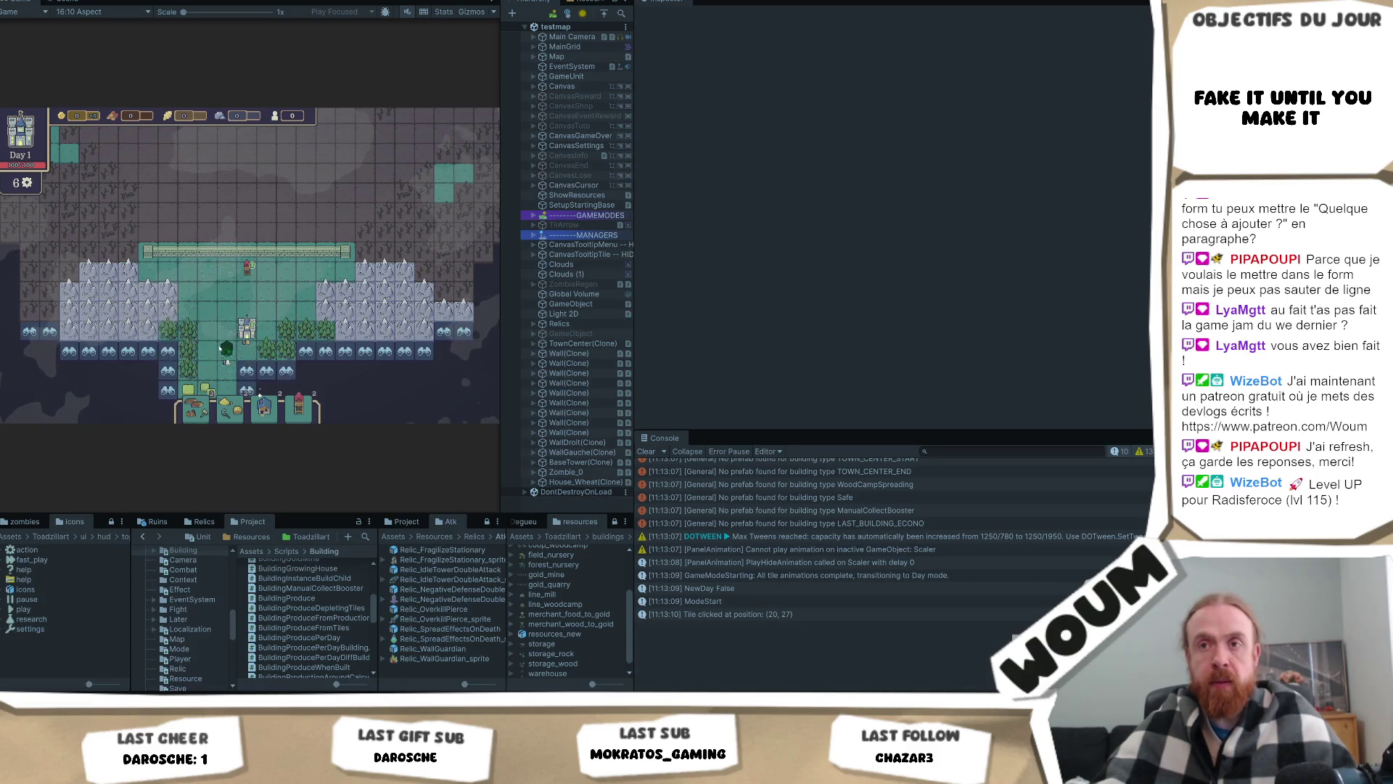
left_click(210, 355)
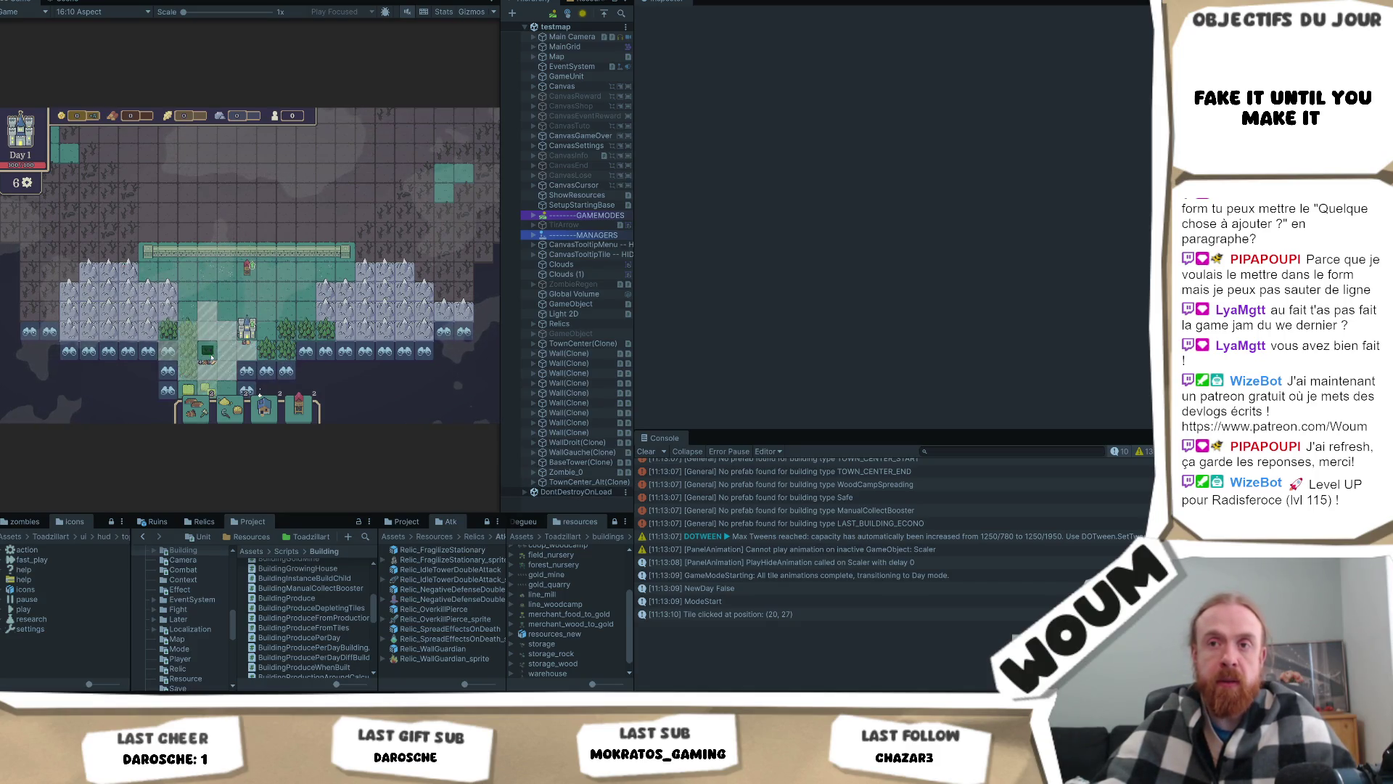
left_click(211, 358)
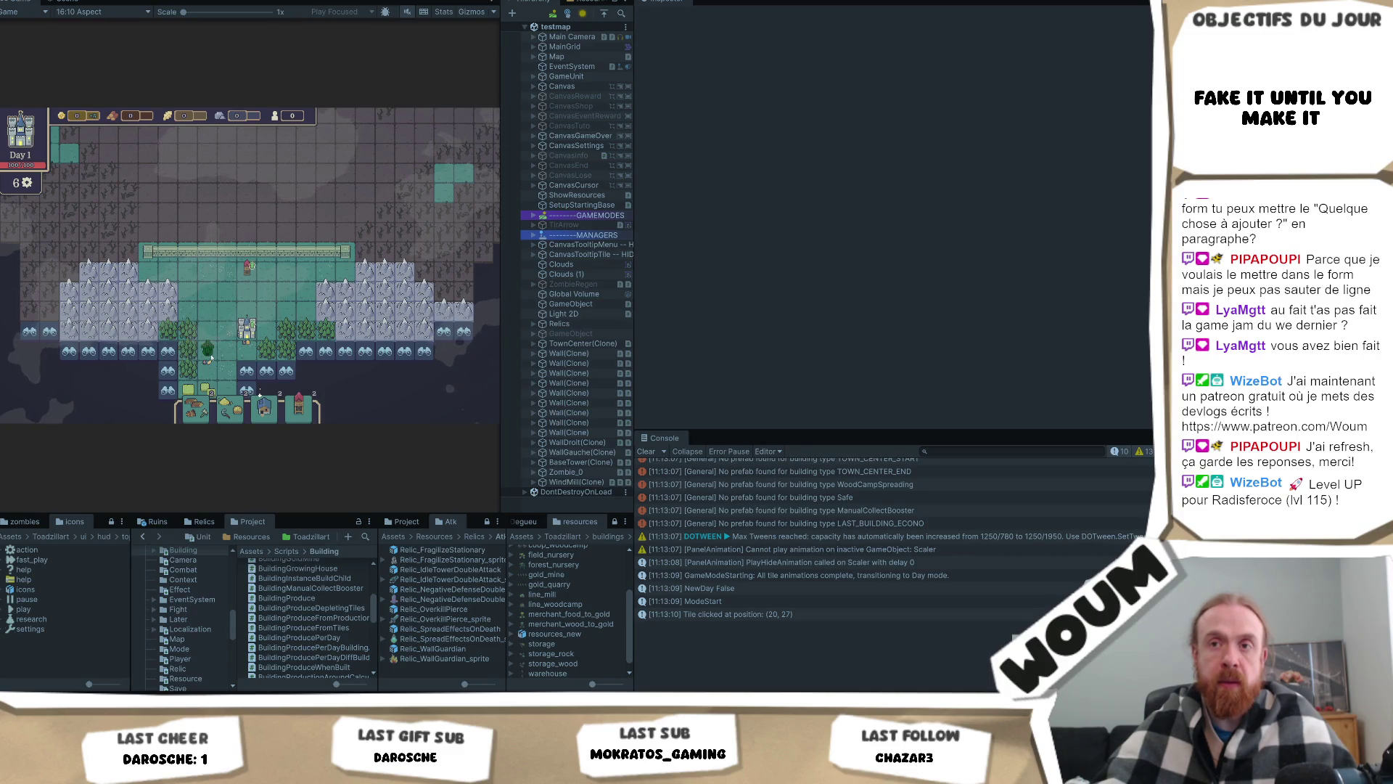
Step: Place two wheat houses on the tiles above and another building to the left
left_click(216, 332)
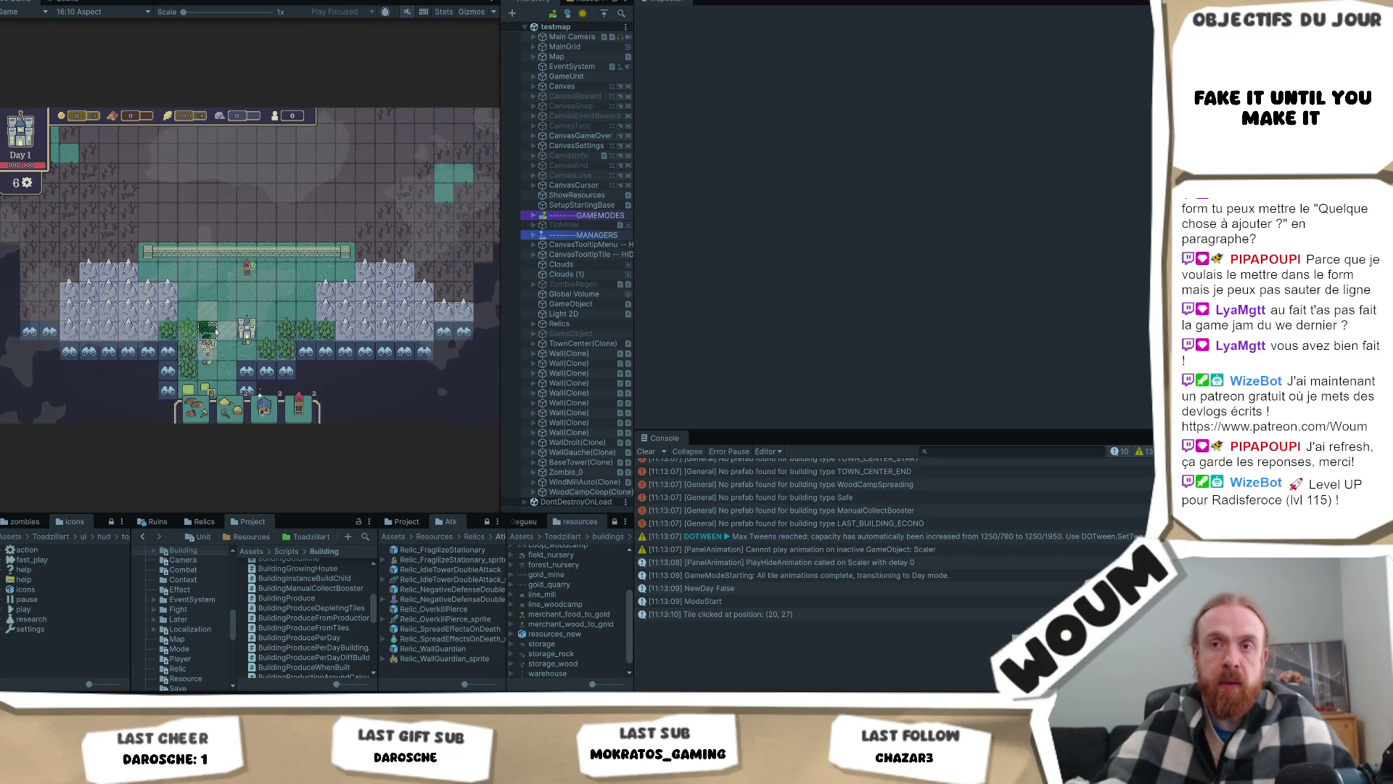
left_click(216, 331)
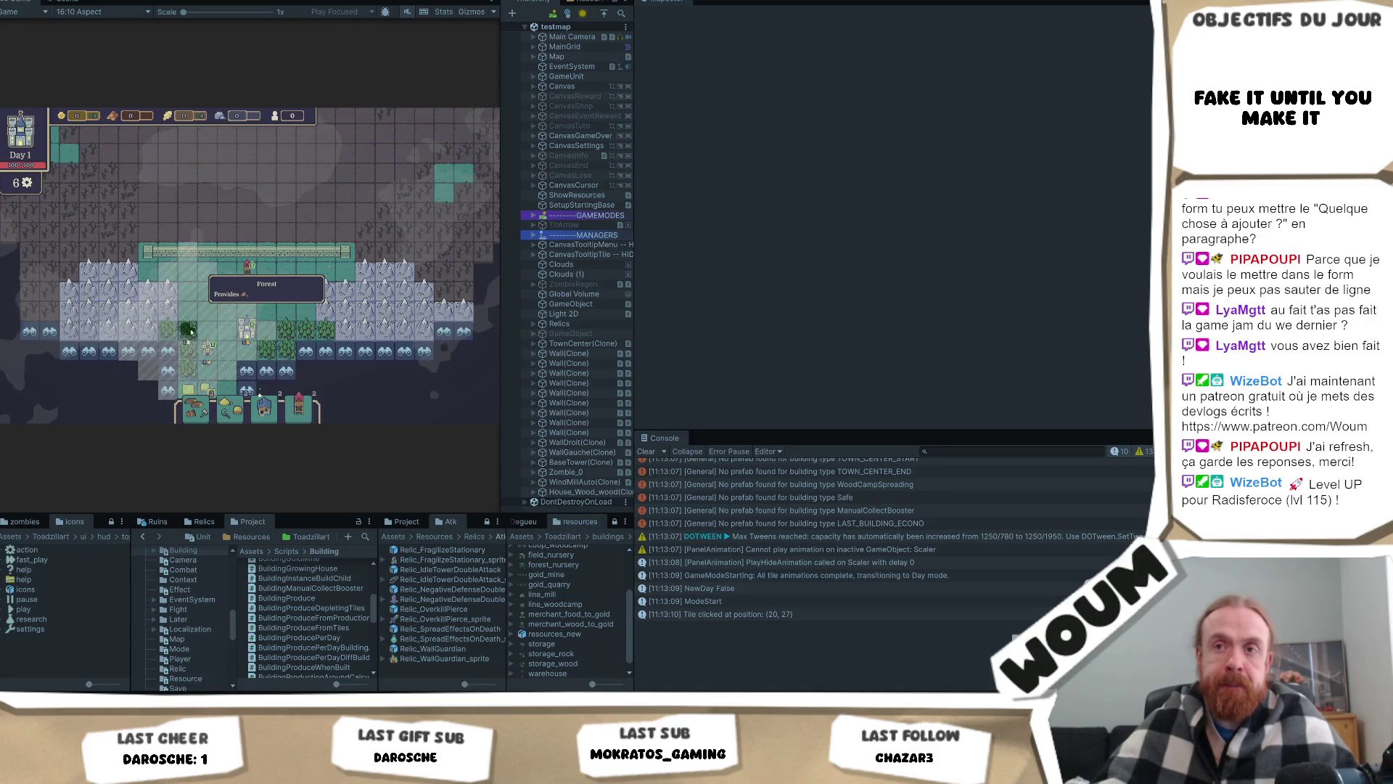
left_click(223, 324)
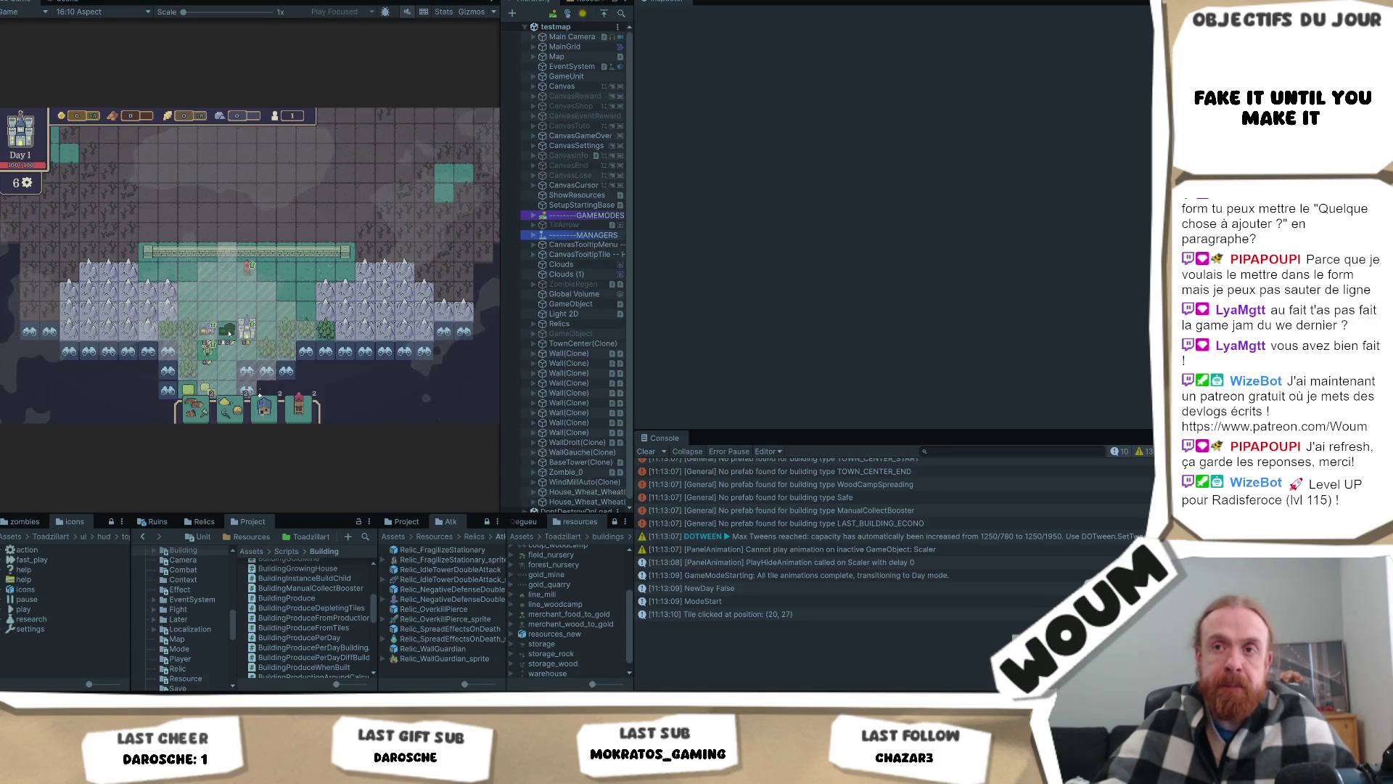
left_click(208, 350)
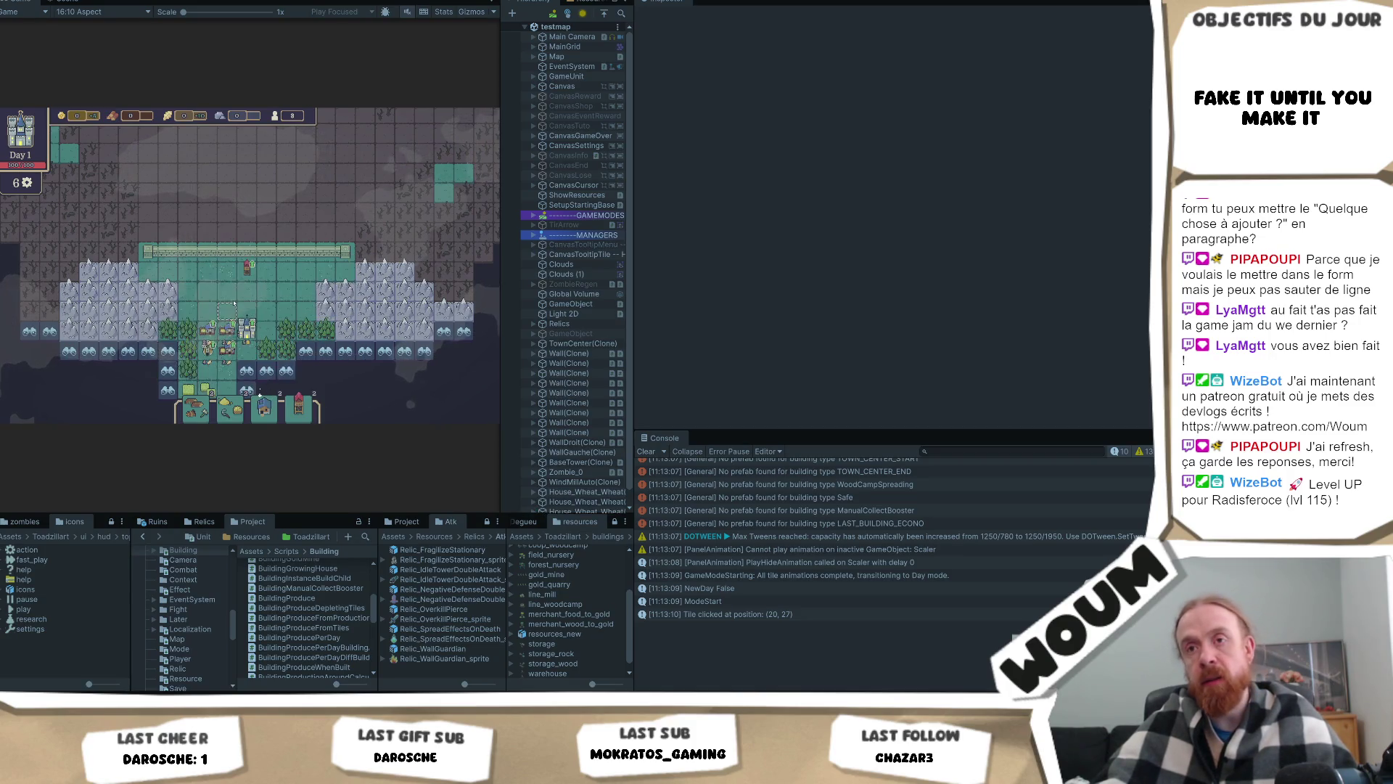
scroll(218, 263, "up", 1)
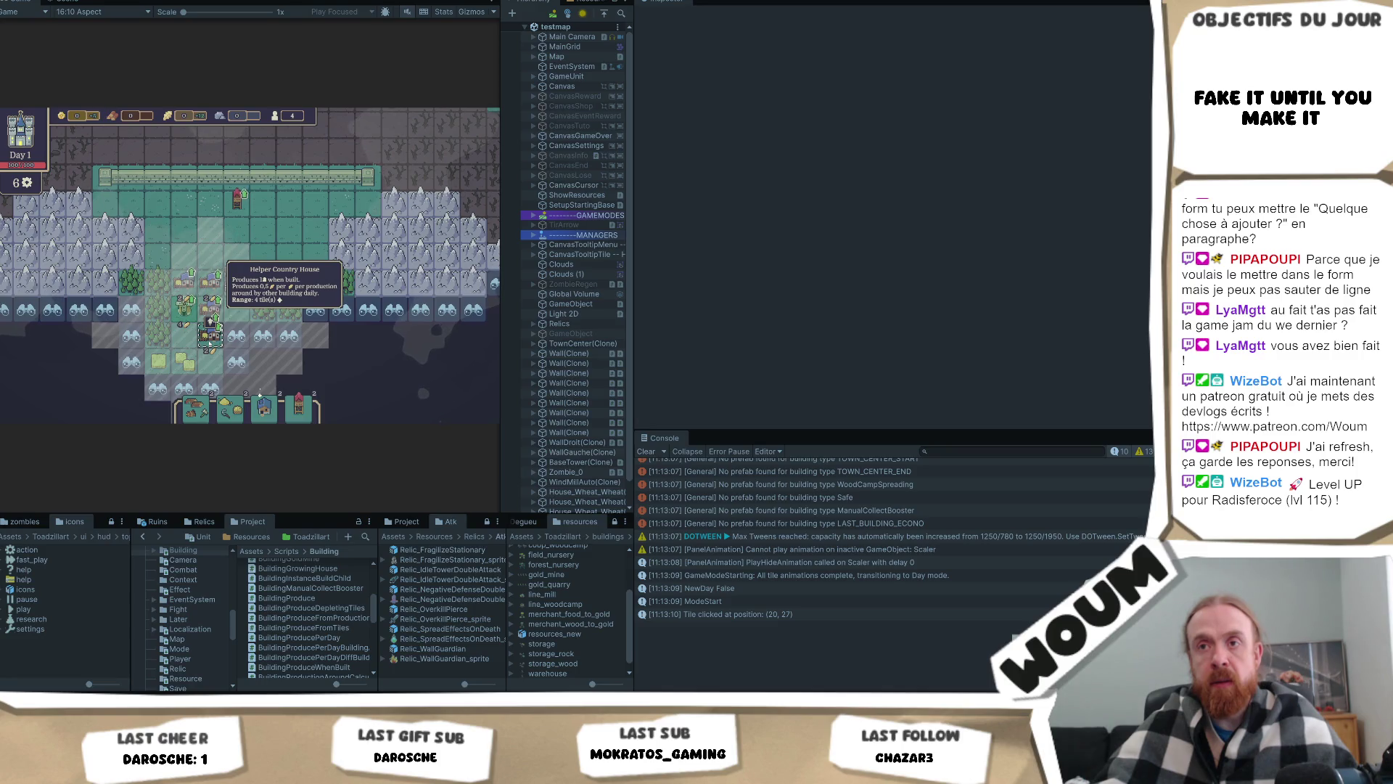
Step: Place a Helper Country House, an Automatic Wind Mill, and two more Helper Country Houses beside it
left_click(209, 341)
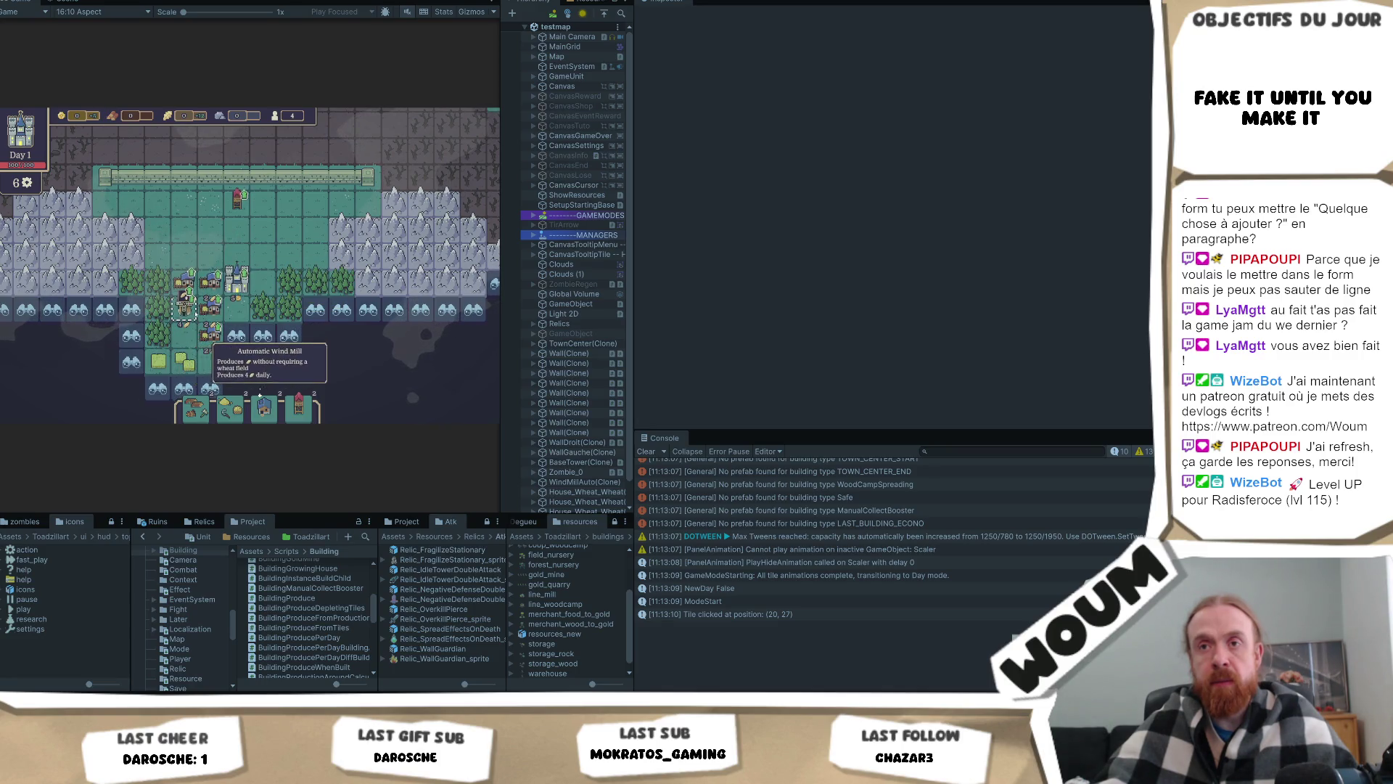
left_click(185, 311)
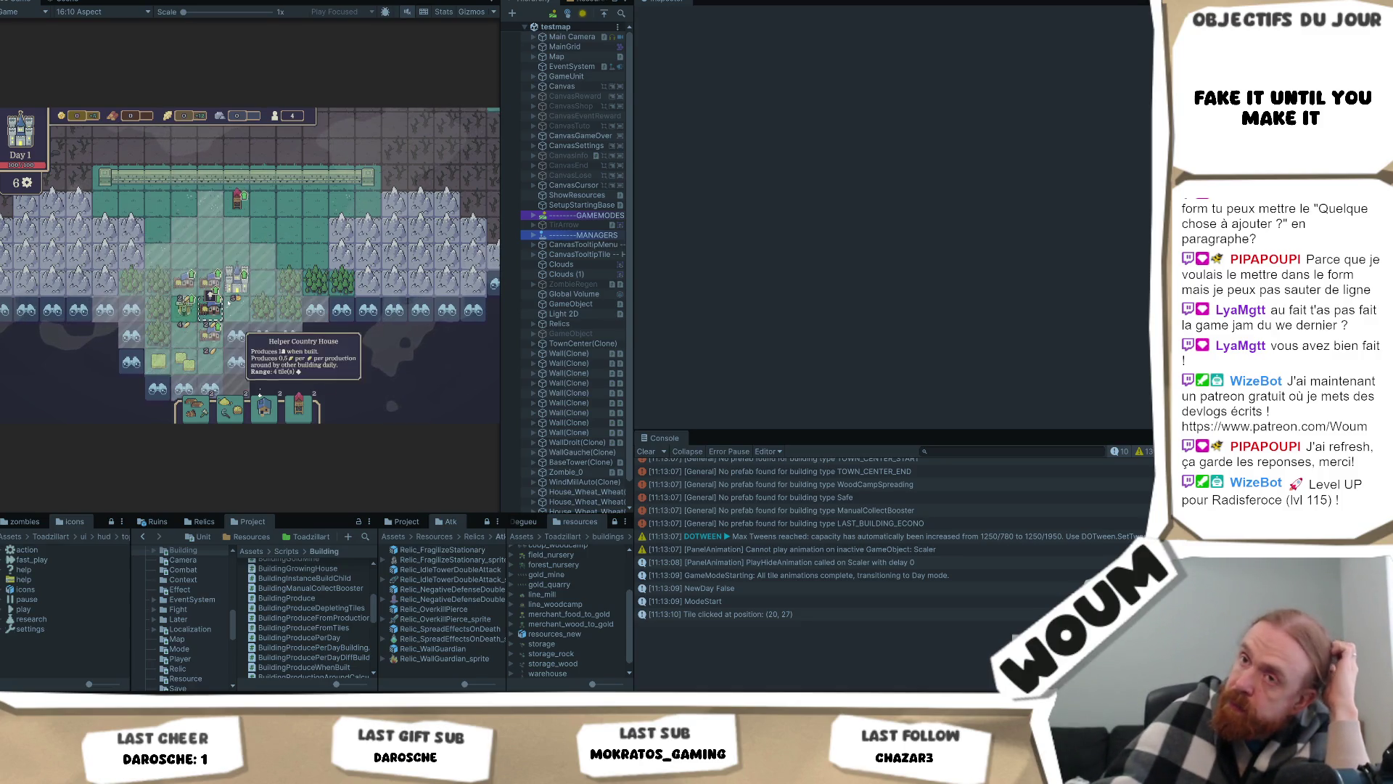
left_click(210, 309)
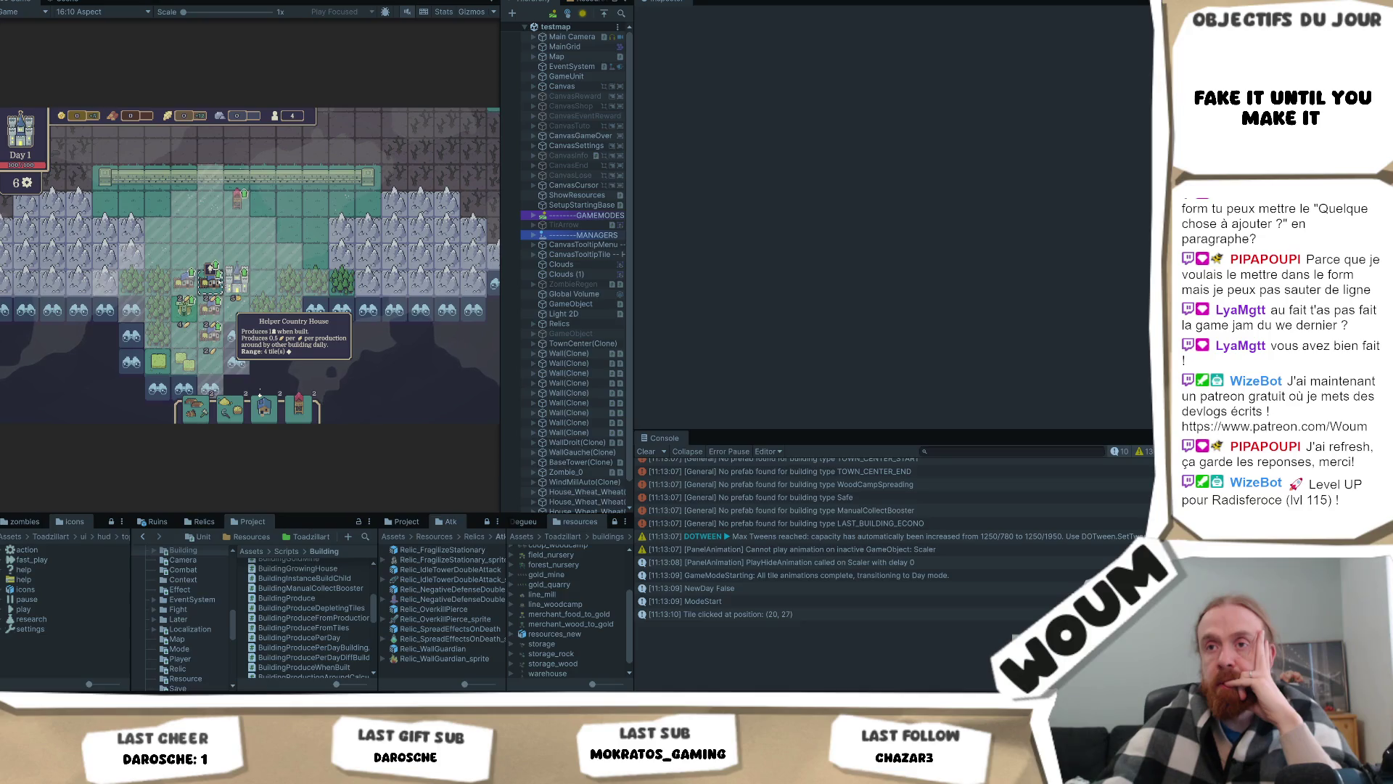
left_click(211, 282)
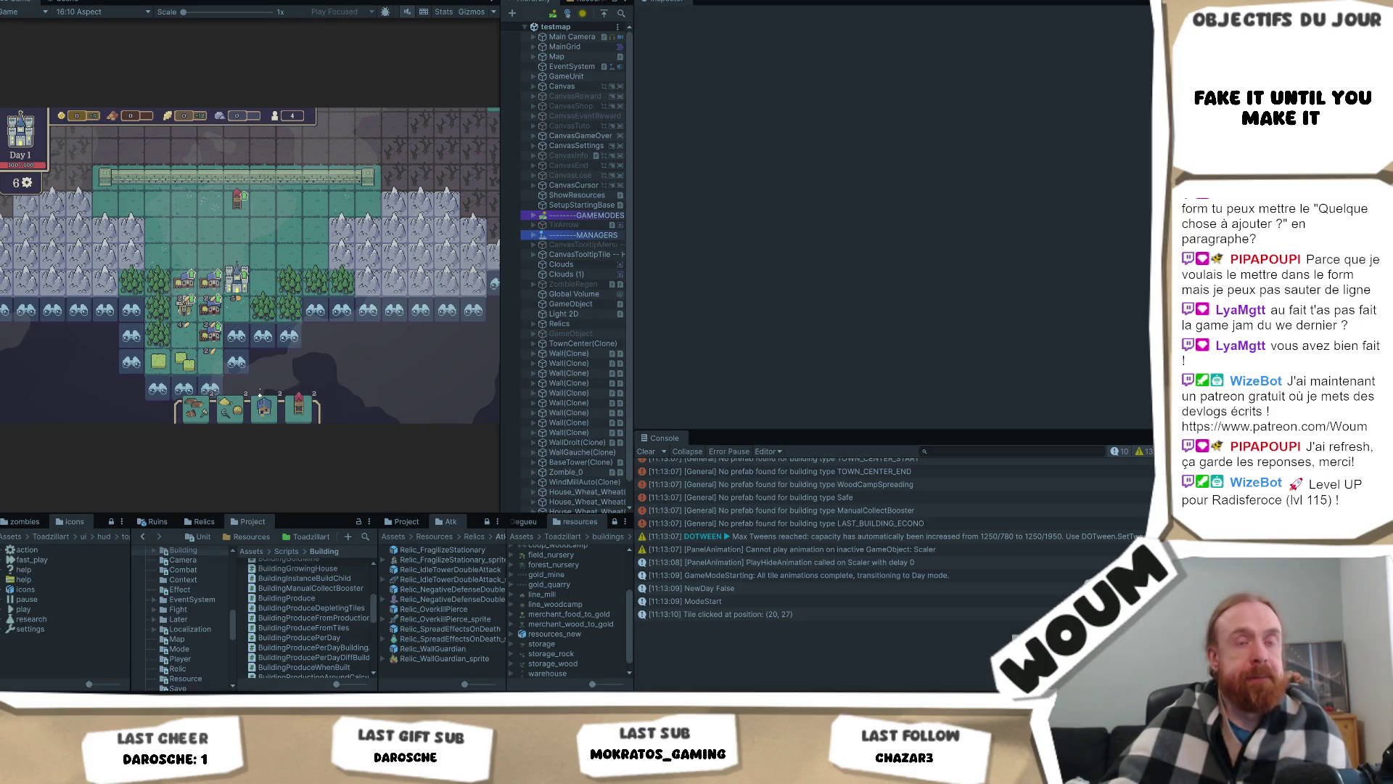
Step: Inspect tile (27, 30), review BuildingProductionAroundCalculator.cs in Visual Studio, then return to Unity
left_click(375, 250)
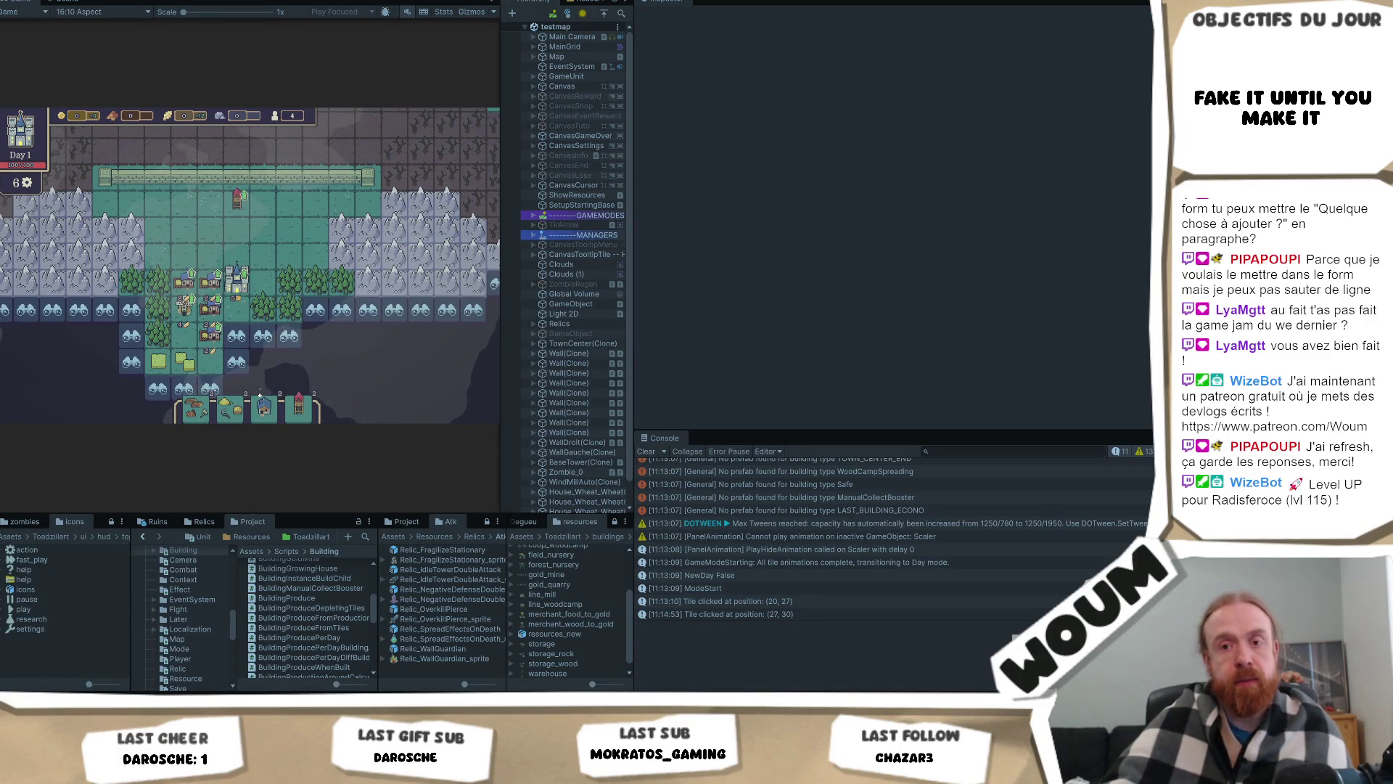
left_click(94, 642)
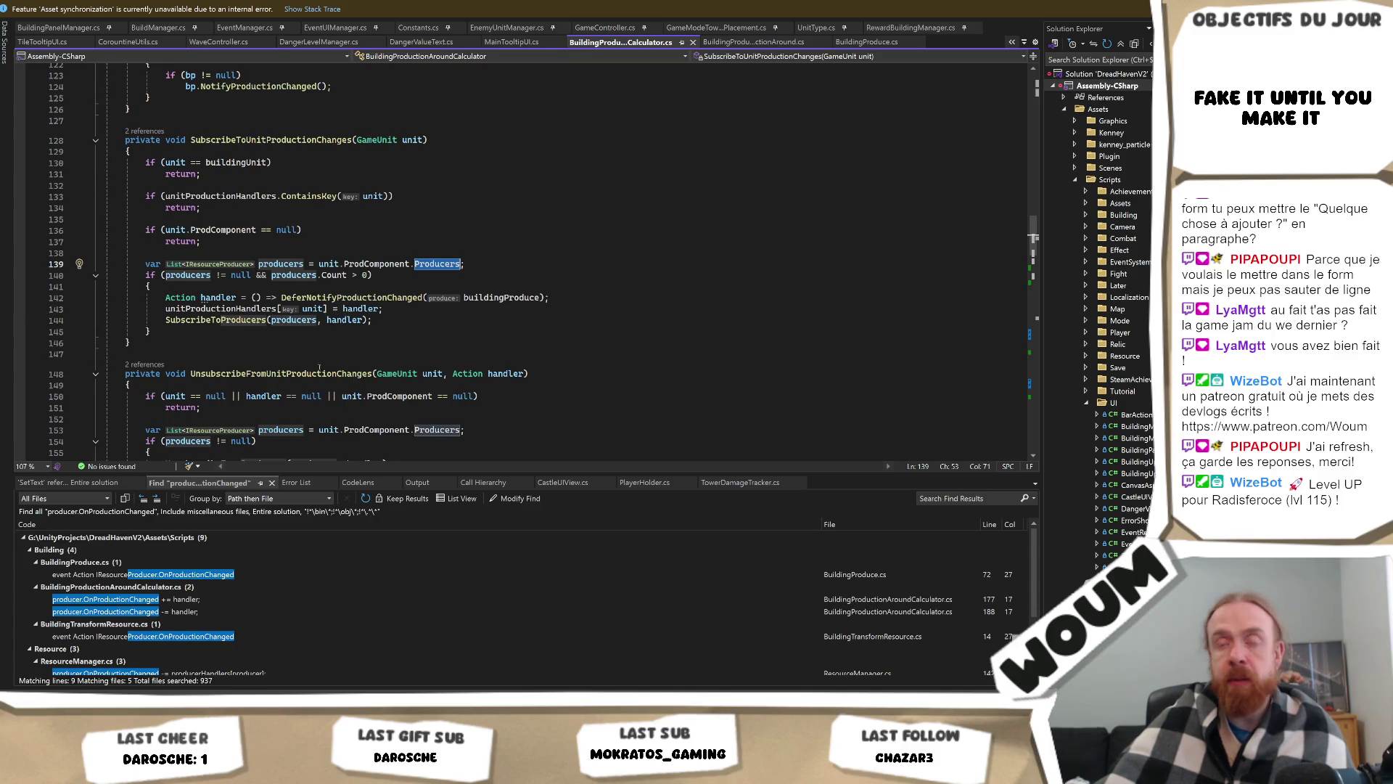
key("alt+Tab")
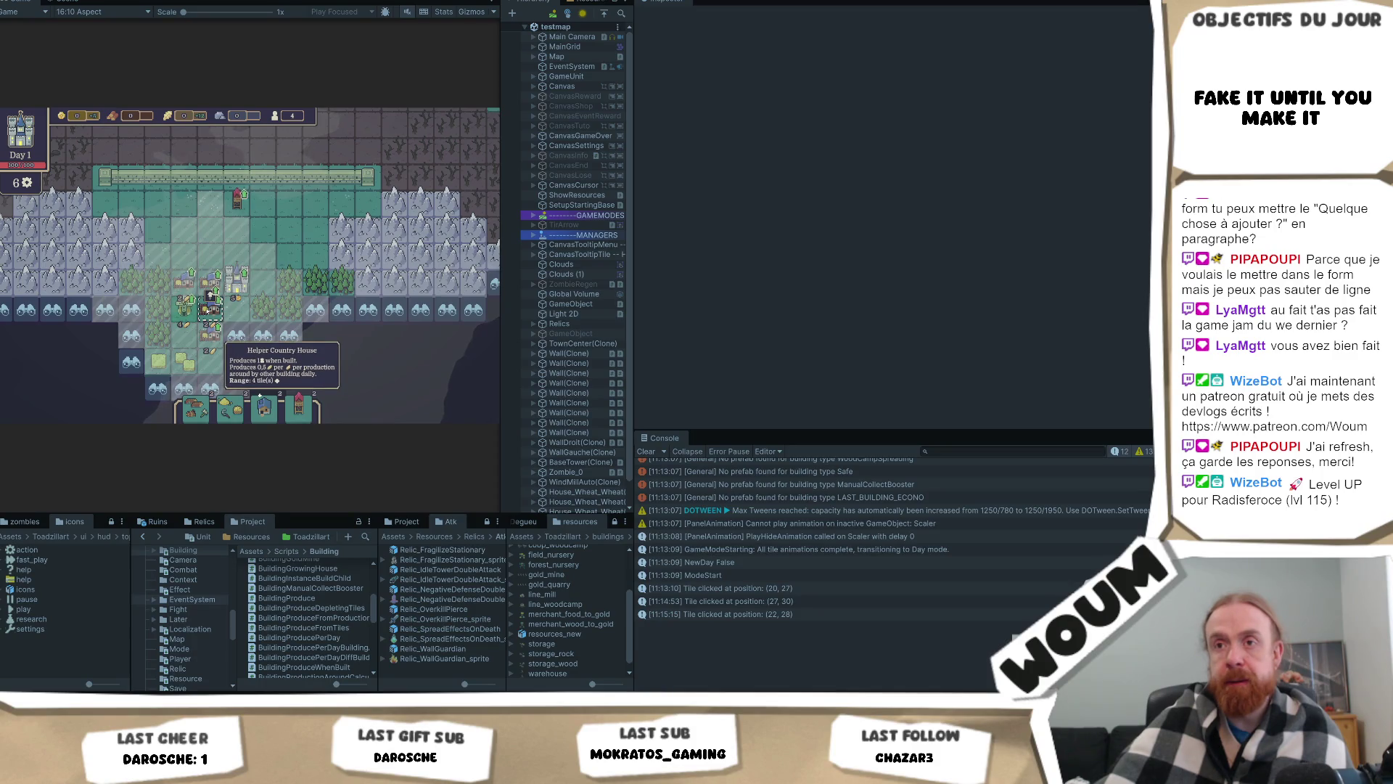
Step: Place a Helper Country House on the tile next to the windmill
left_click(210, 308)
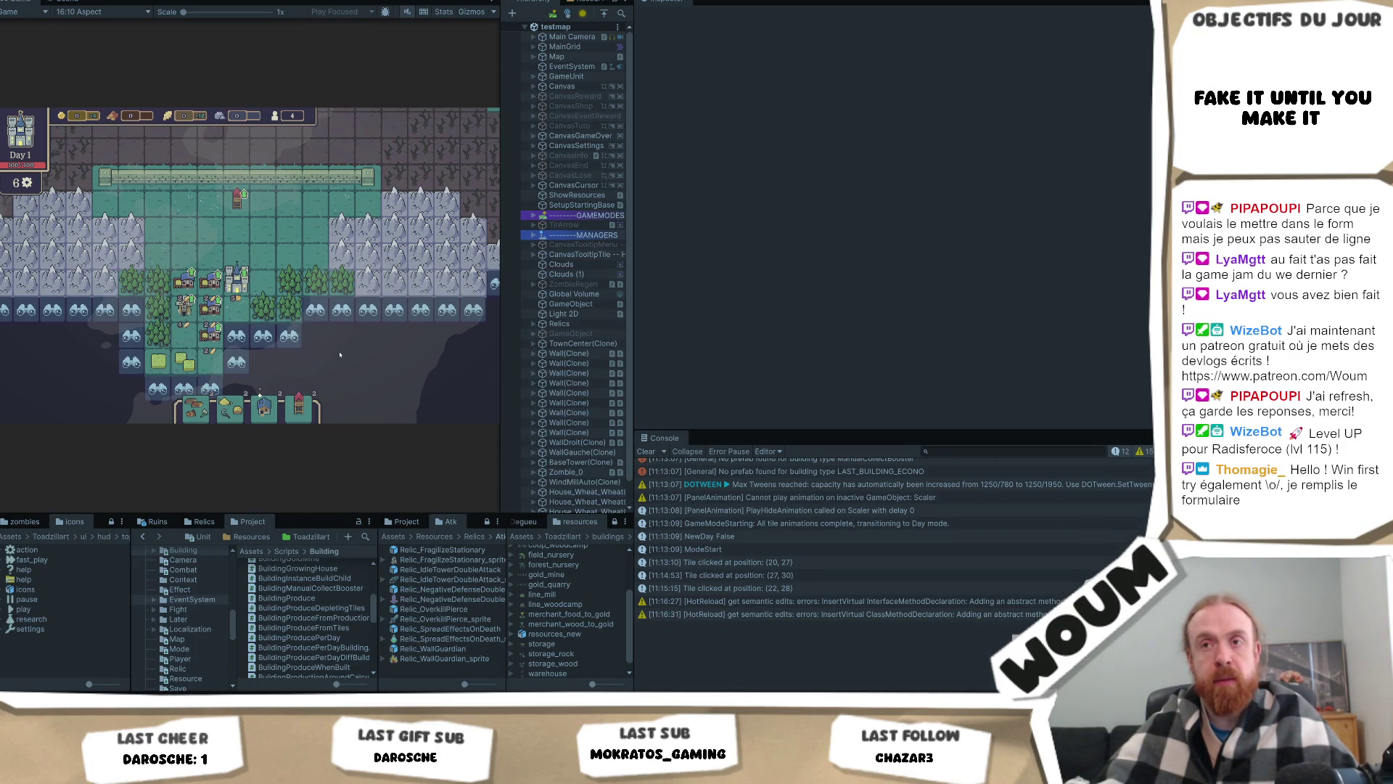
left_click(307, 277)
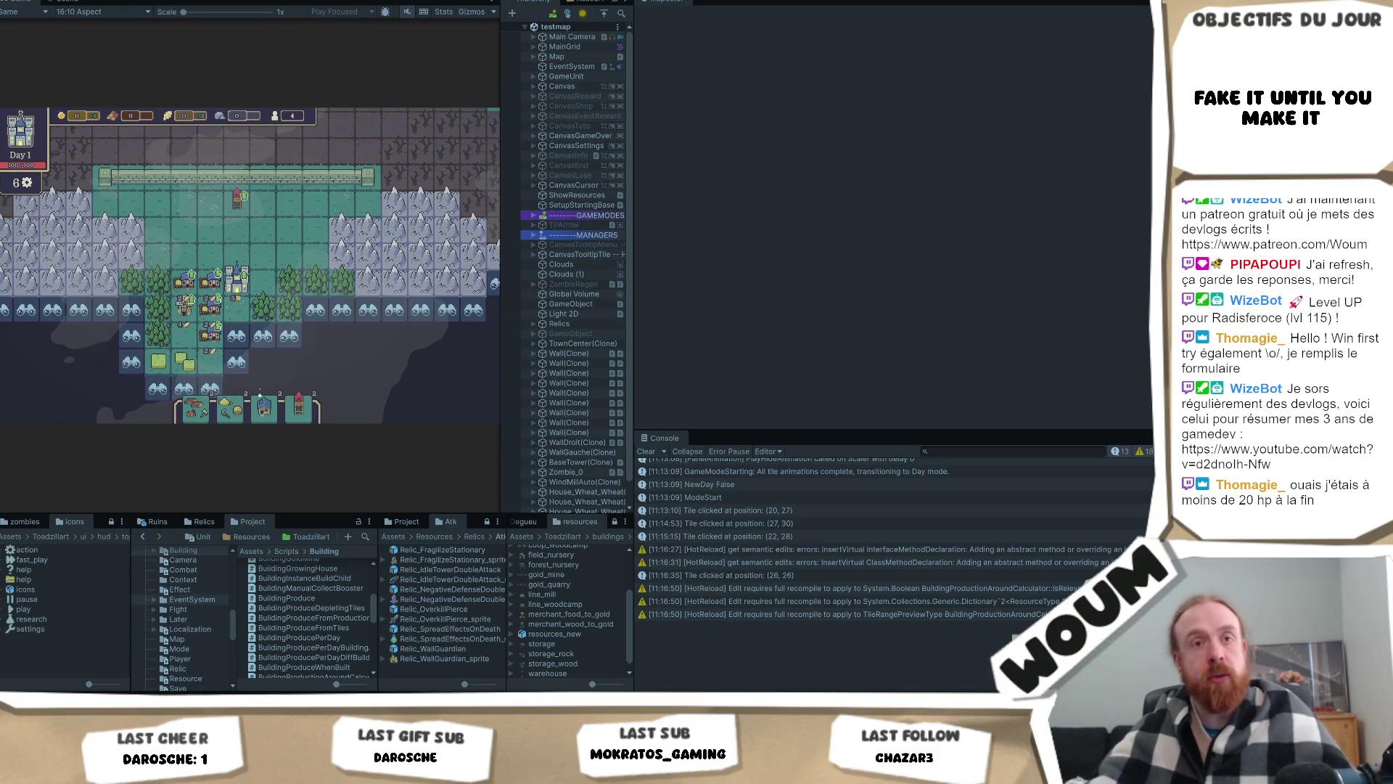
left_click(174, 263)
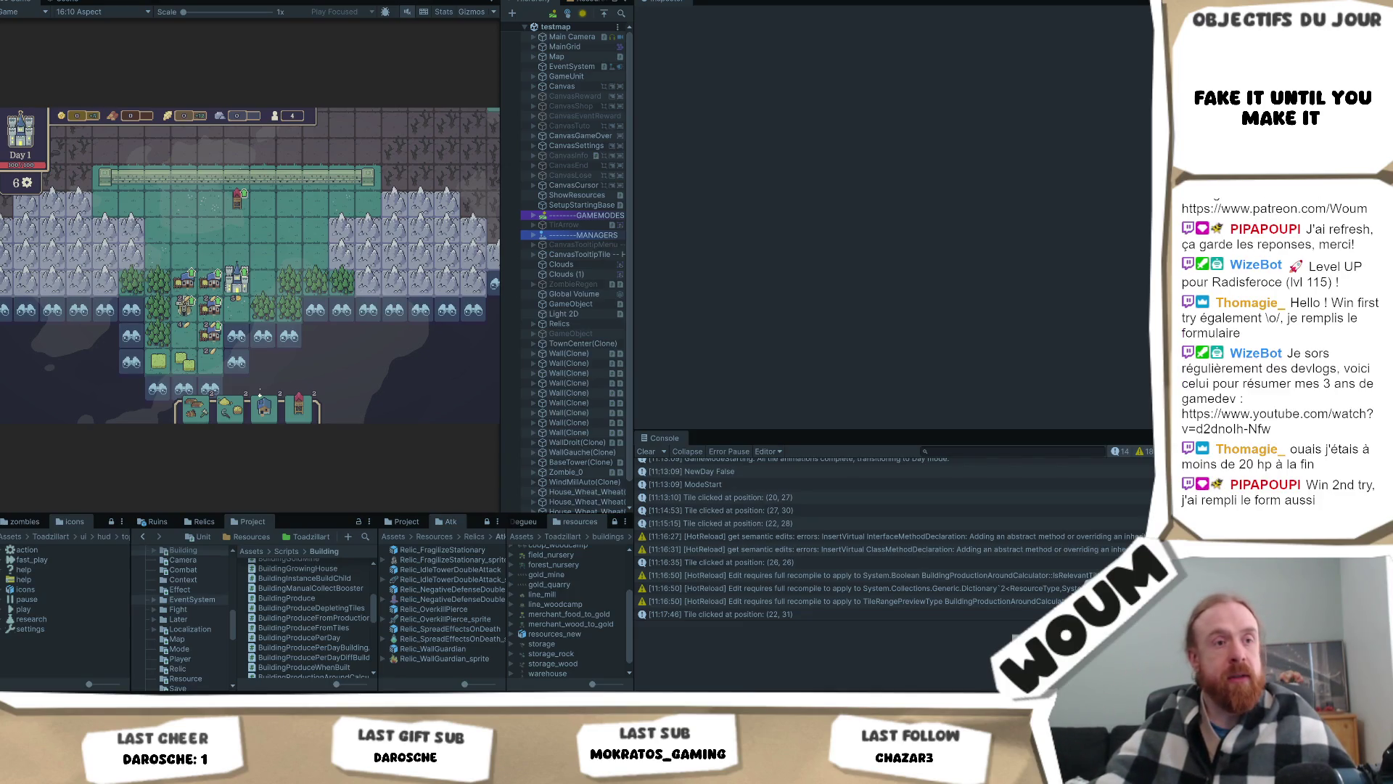
left_click(317, 227)
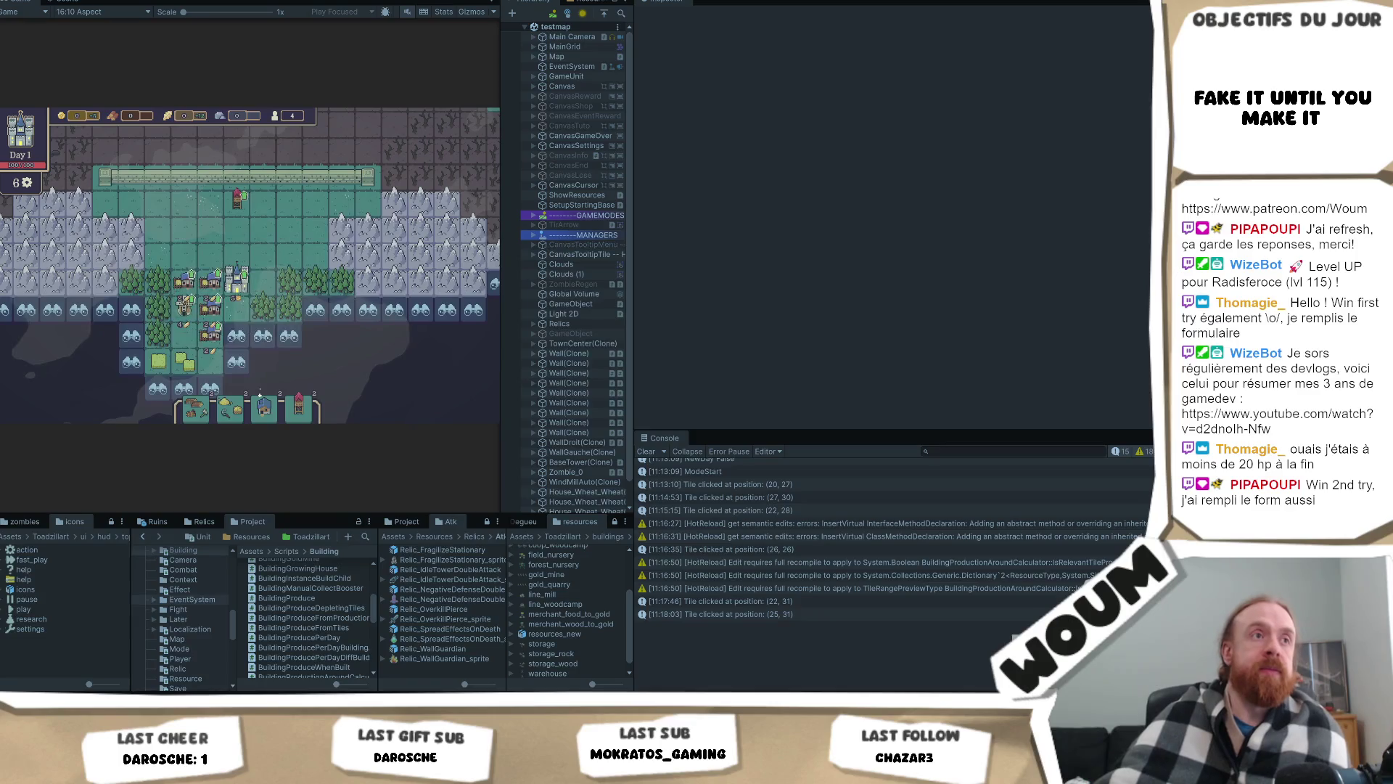
mouse_move(40, 280)
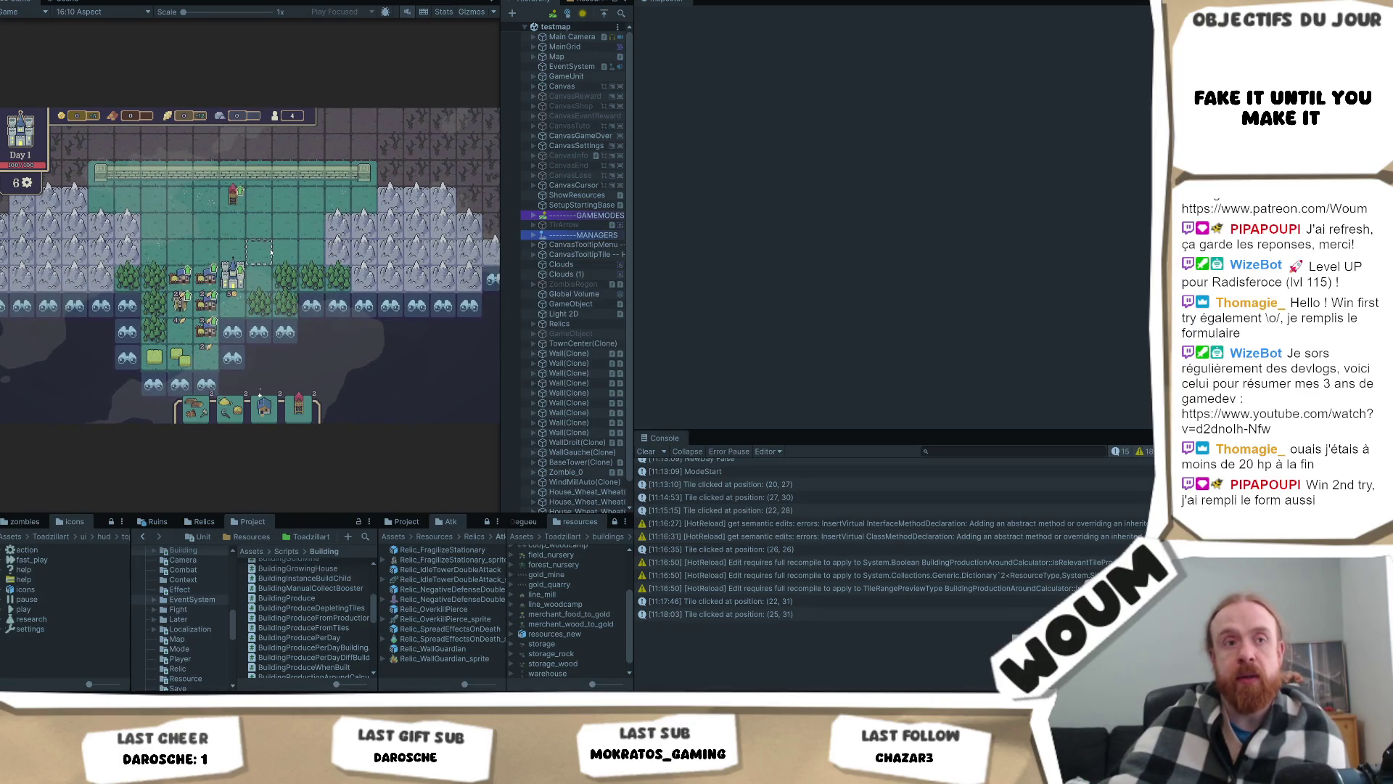
mouse_move(262, 305)
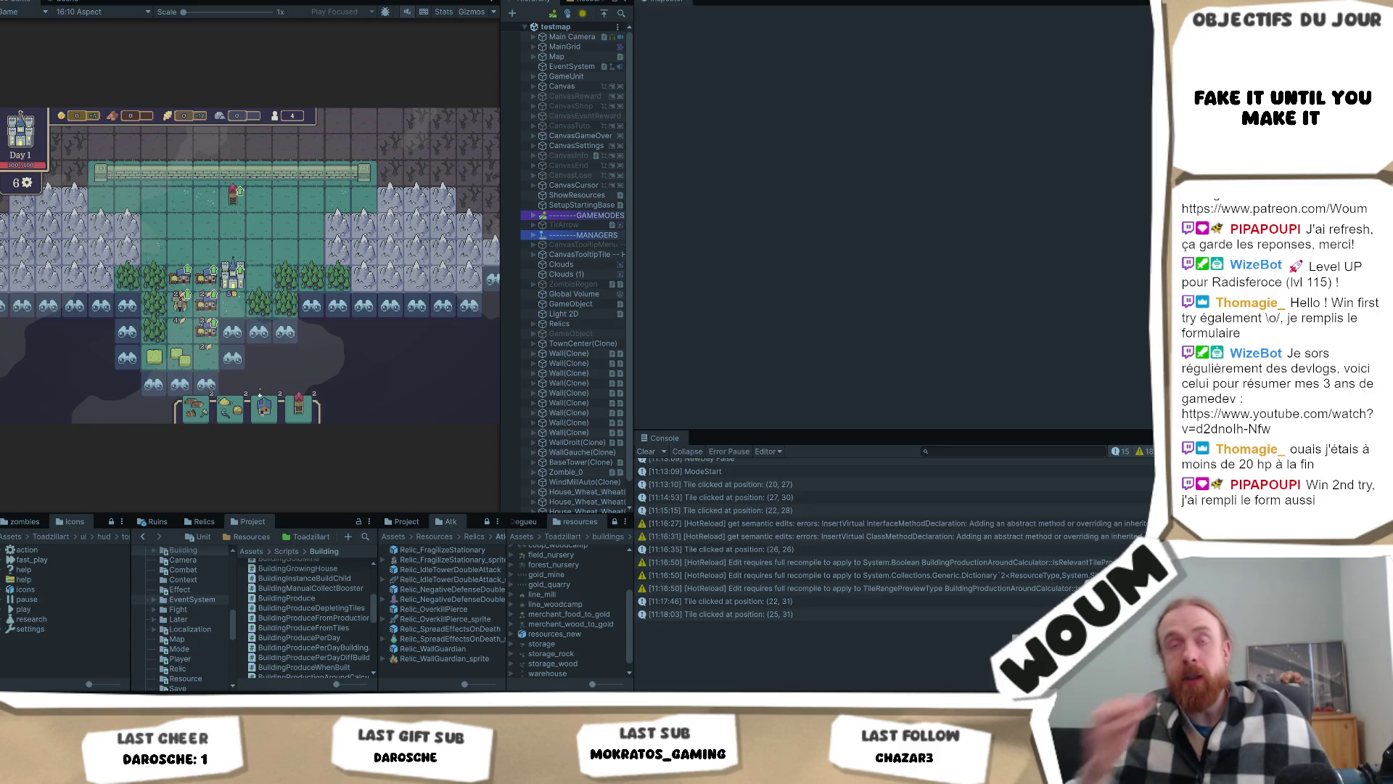
left_click(206, 305)
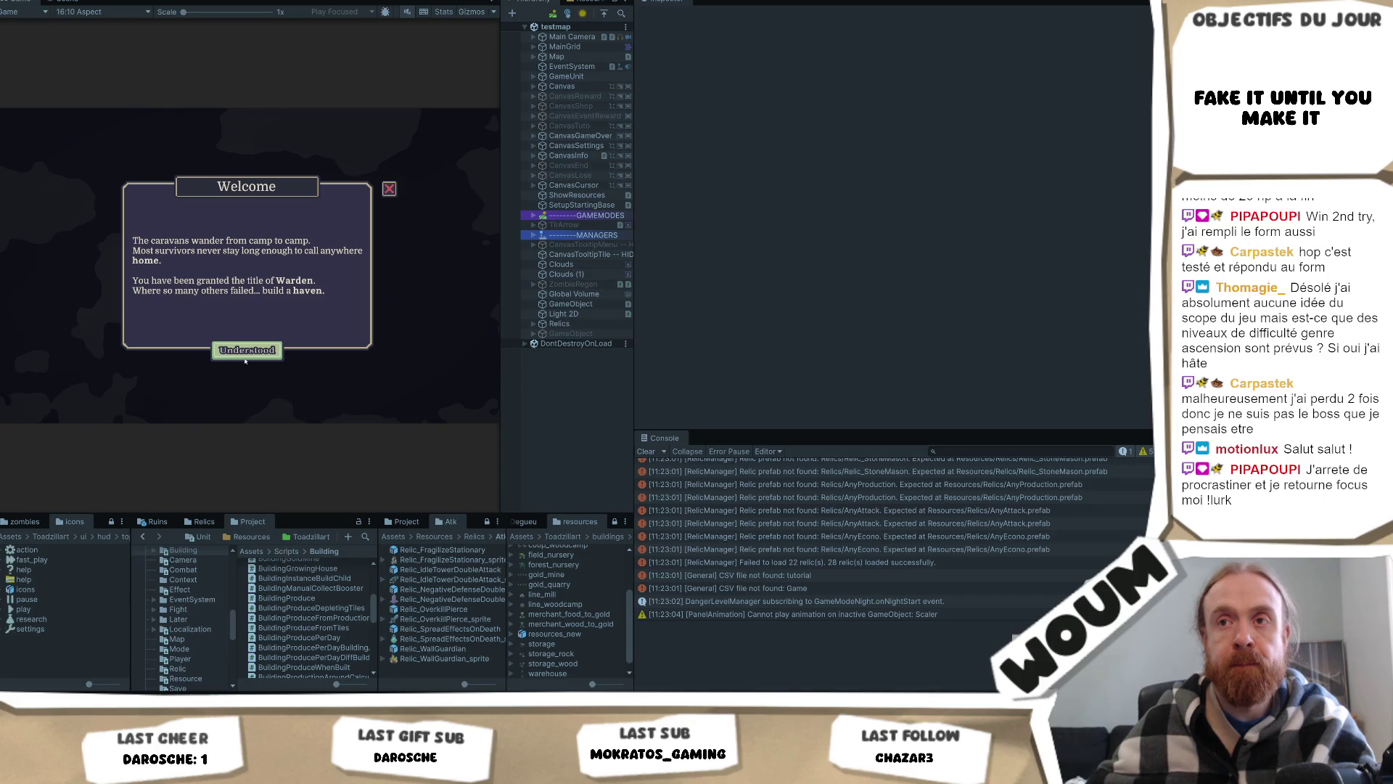
Step: Dismiss the Welcome message of the new Dreadhaven run
left_click(244, 343)
Step: Place the town center, close the limited-time tutorial, and place a windmill
left_click(241, 337)
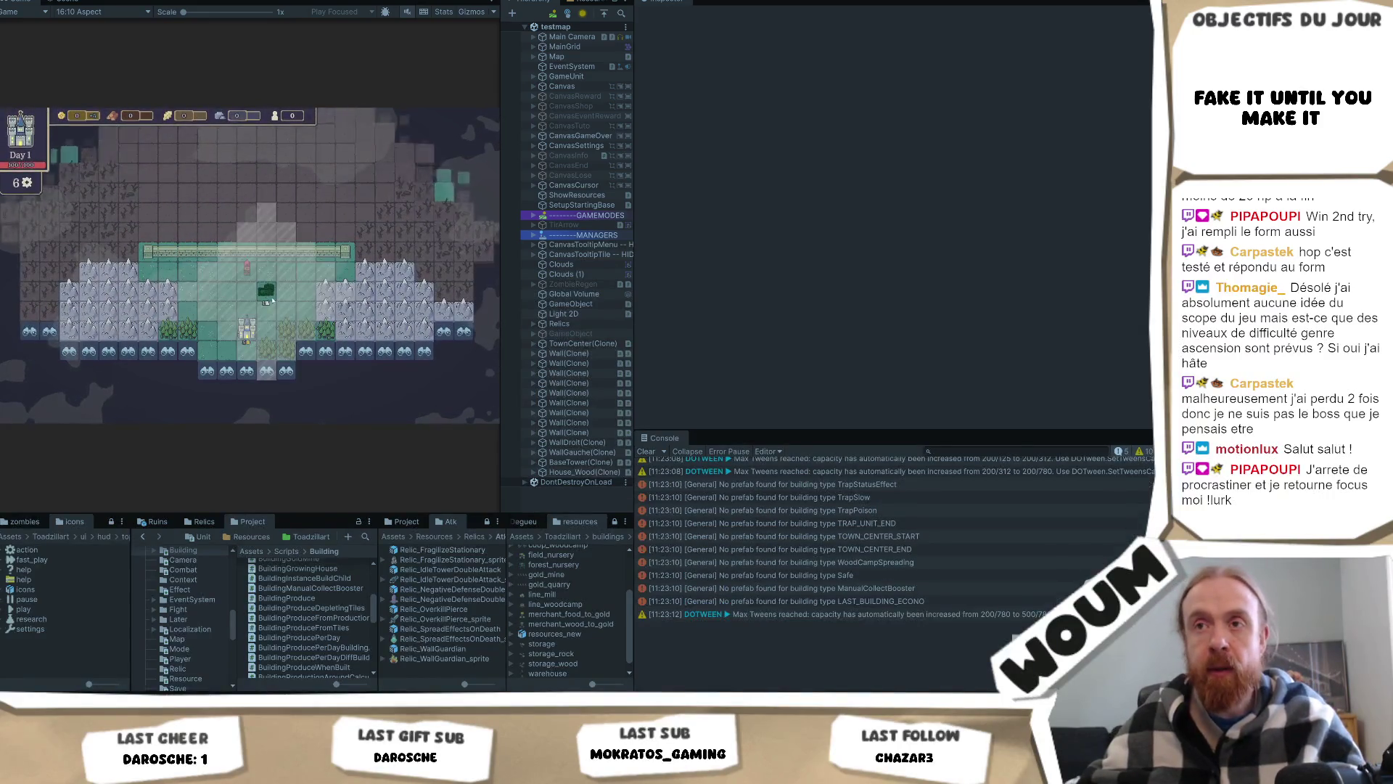
left_click(240, 350)
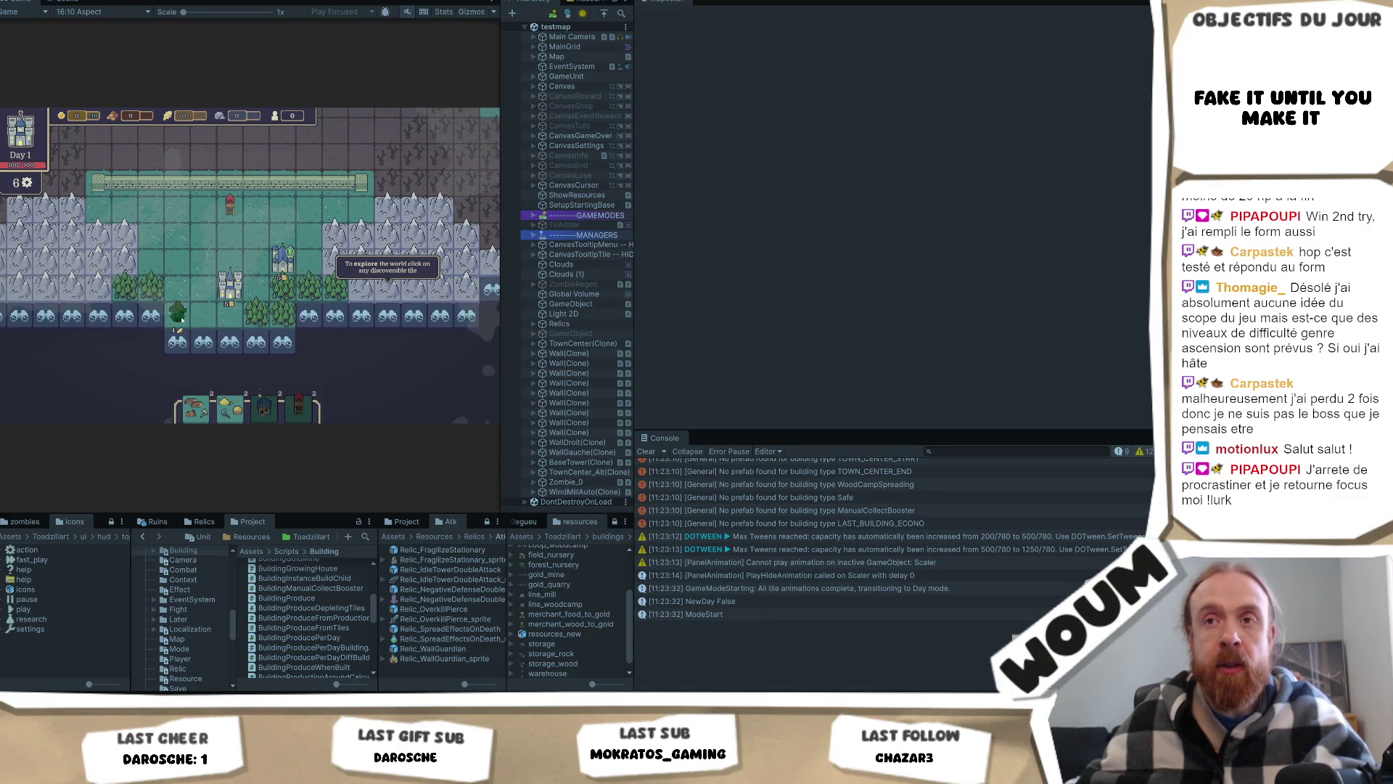
left_click(186, 312)
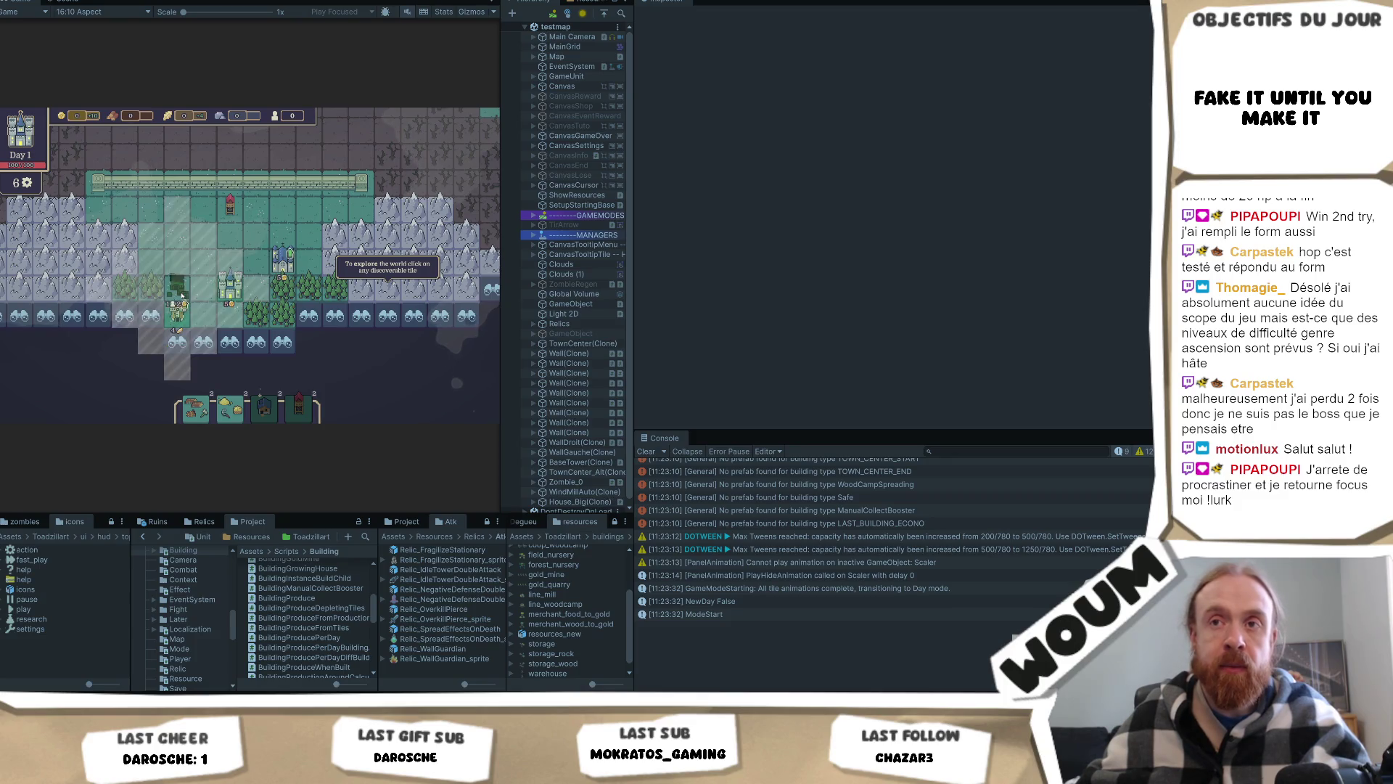
Step: Cancel the wheat house placement and place the Helper Country House beside the castle
left_click(182, 295)
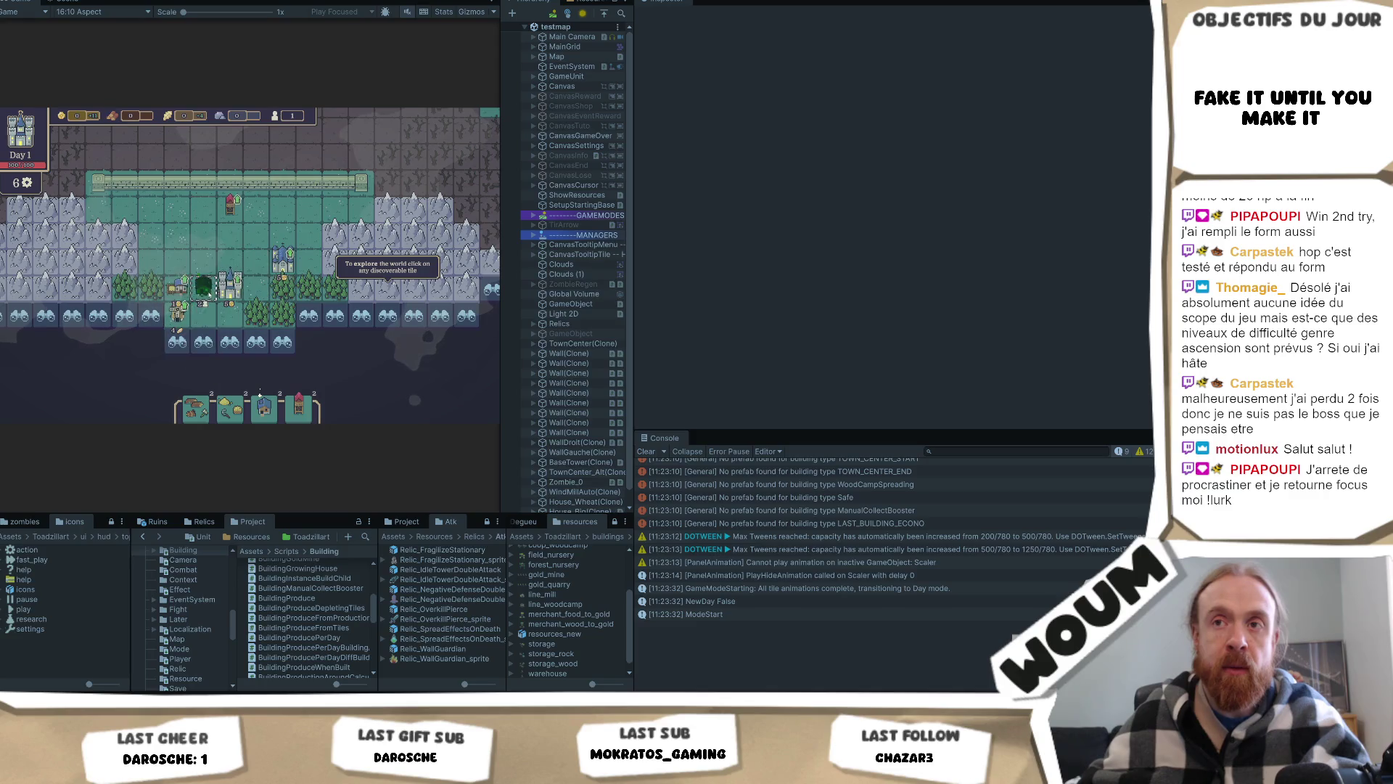
right_click(210, 294)
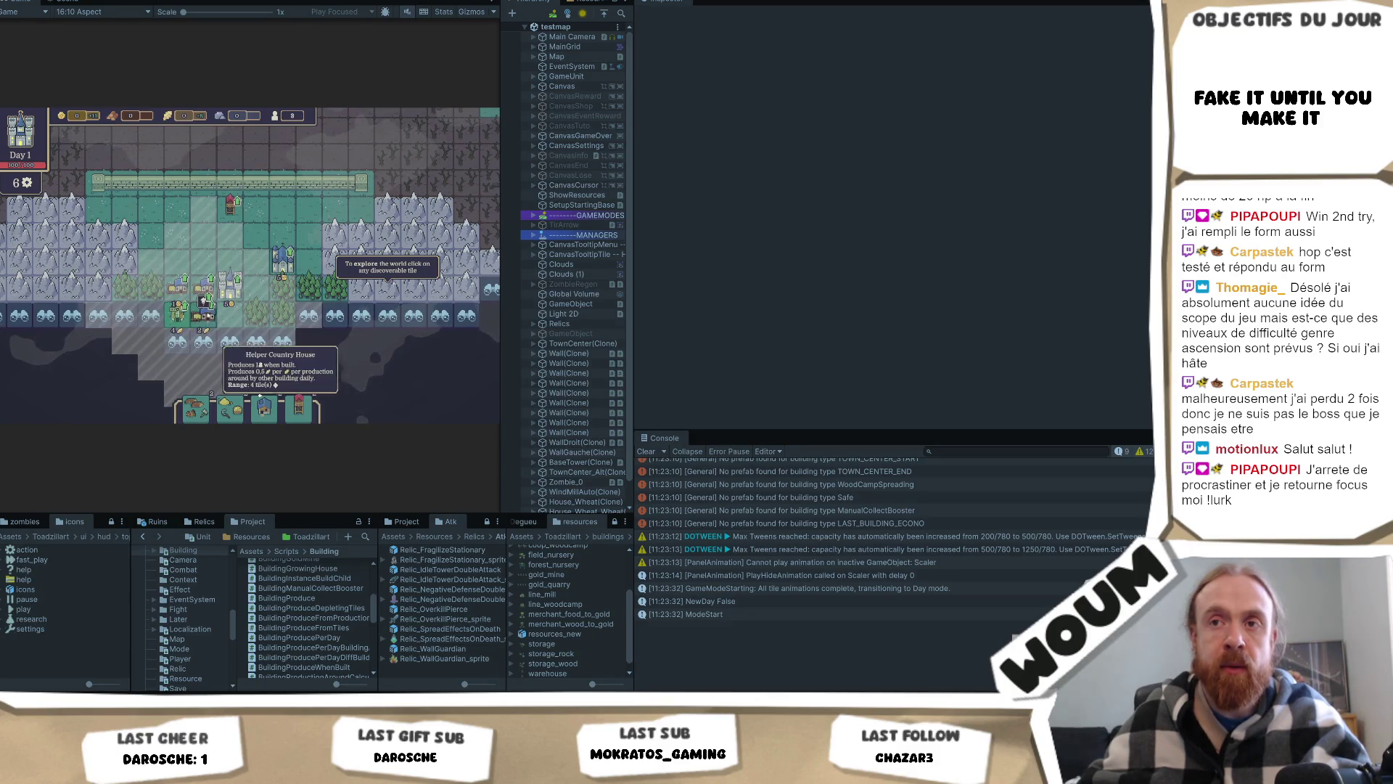
left_click(212, 293)
Step: Explore the undiscovered tiles next to the base to reveal a forest patch
mouse_move(175, 274)
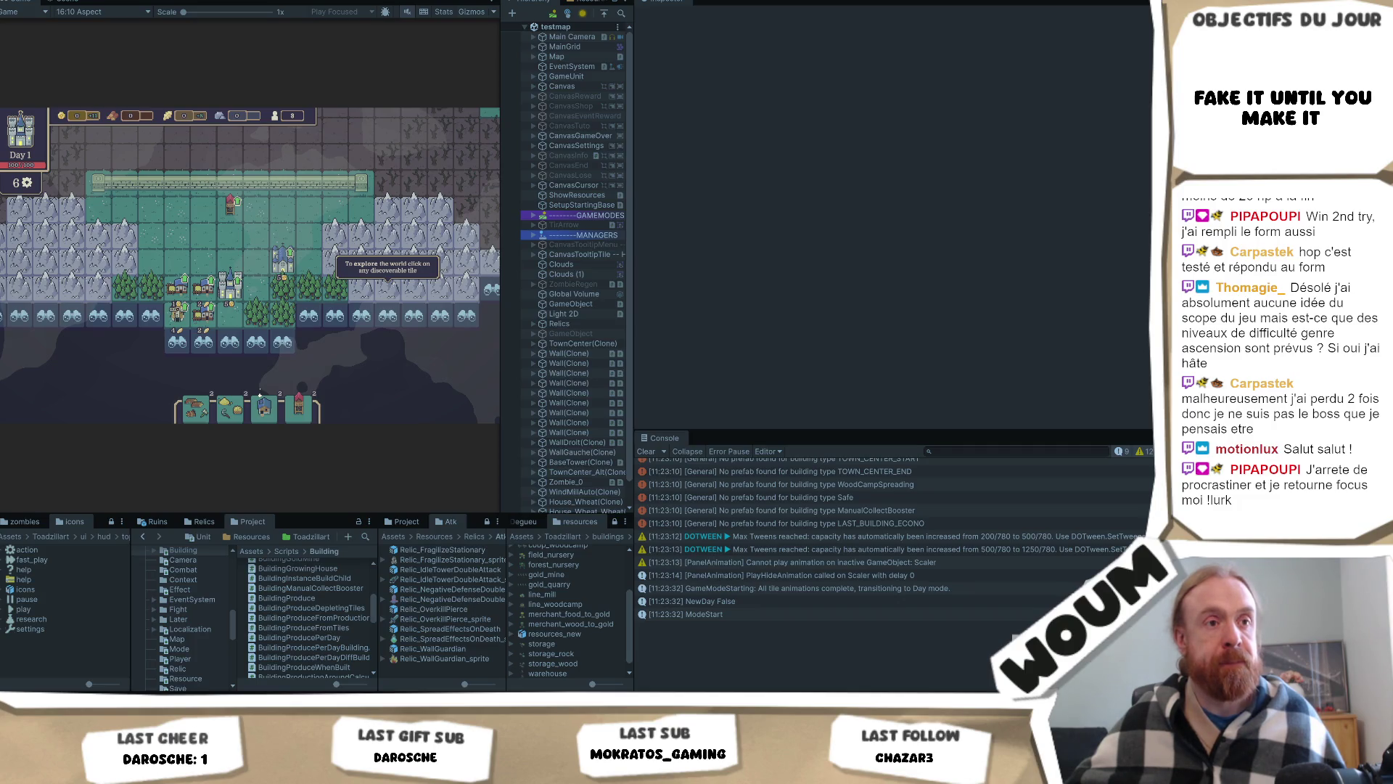
left_click(283, 341)
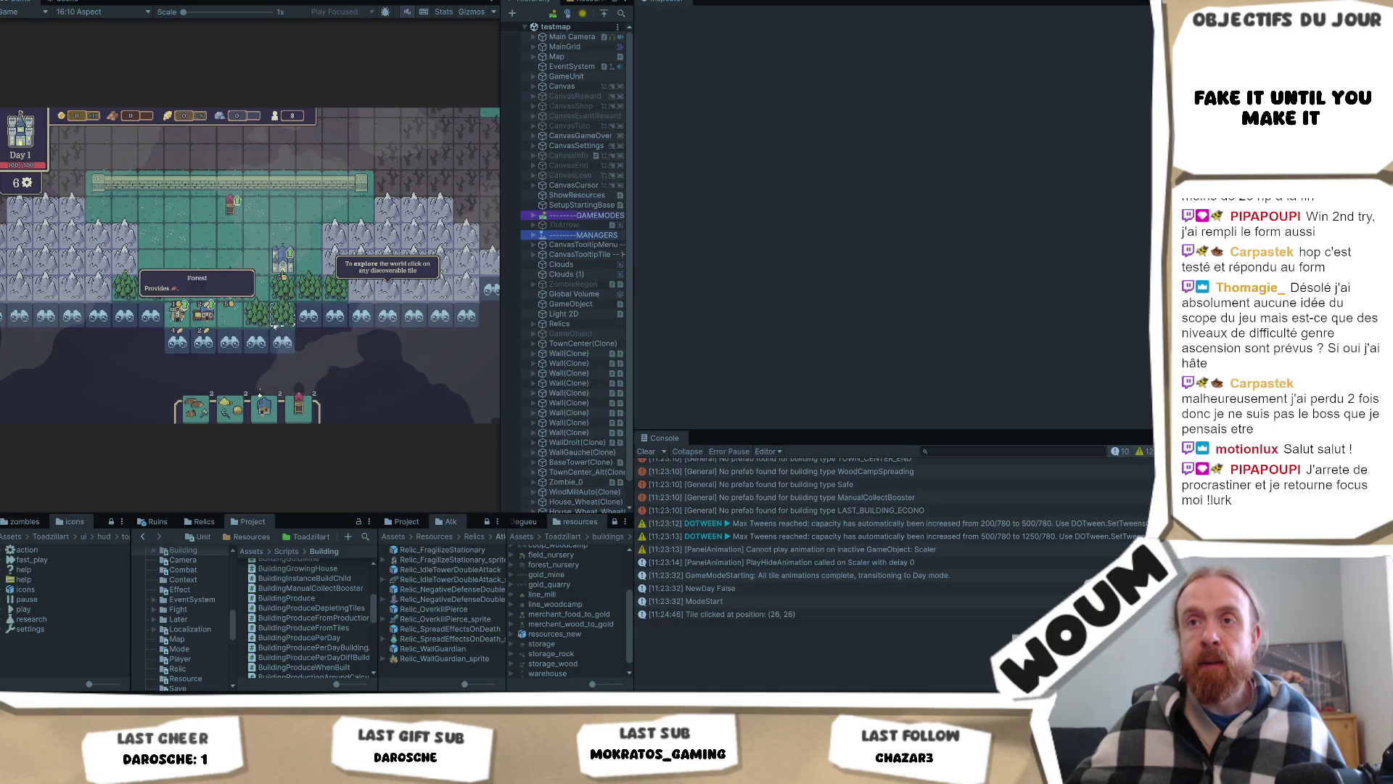
left_click(282, 350)
left_click(387, 341)
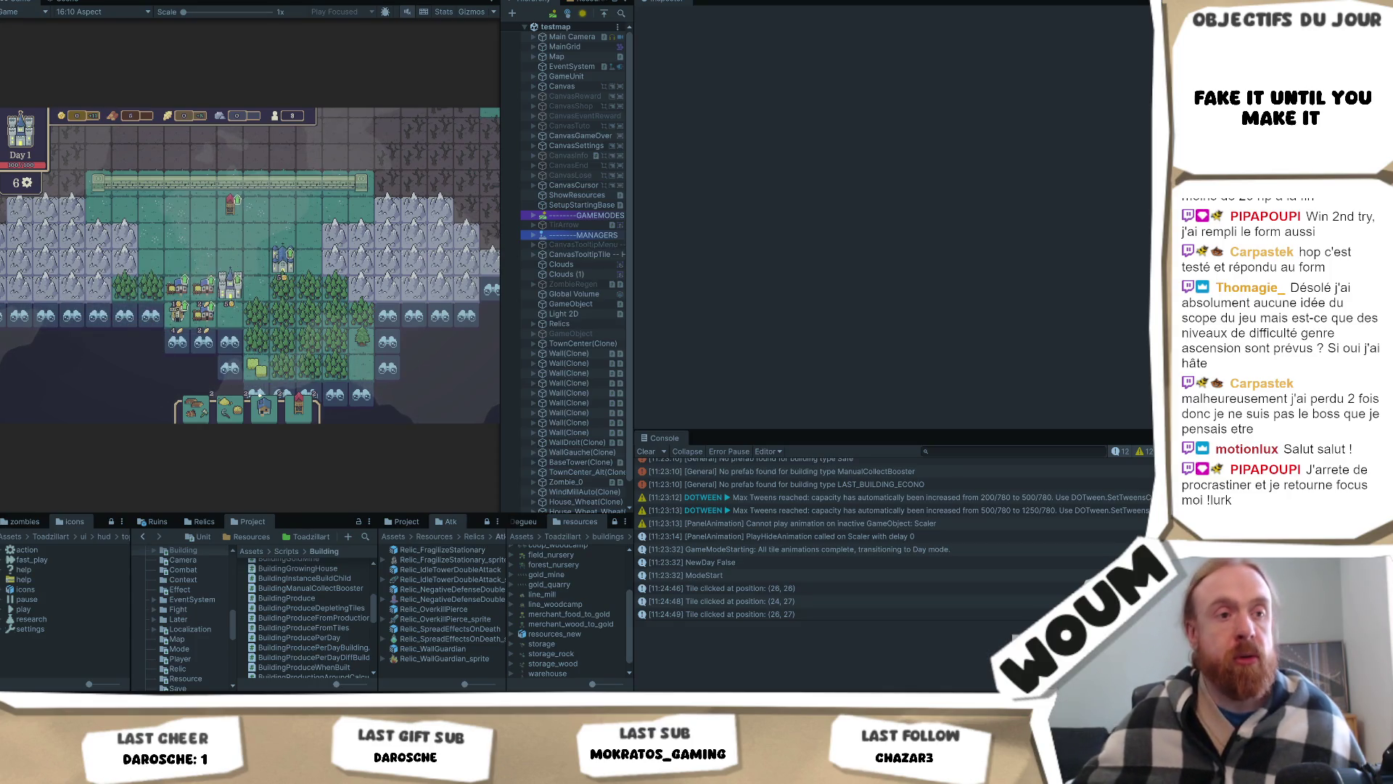
mouse_move(310, 300)
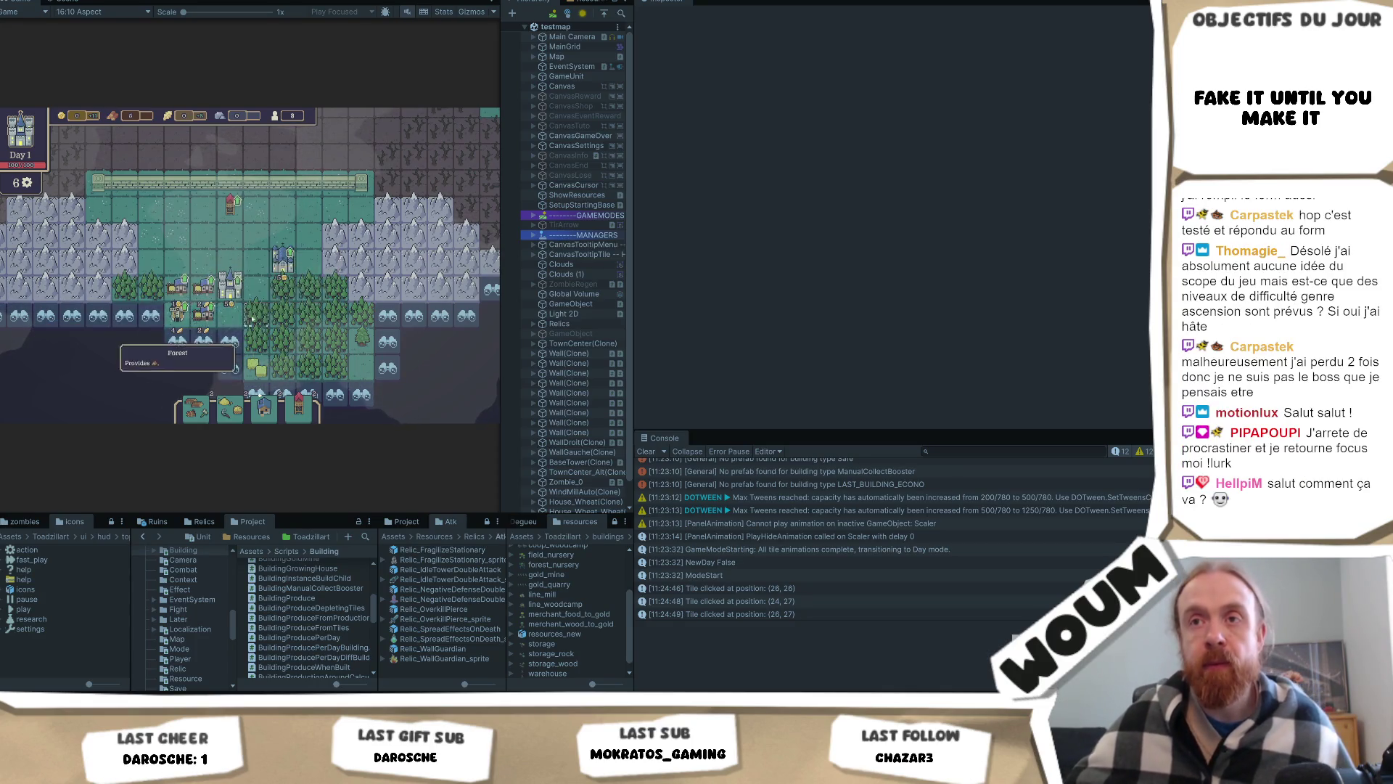
mouse_move(205, 326)
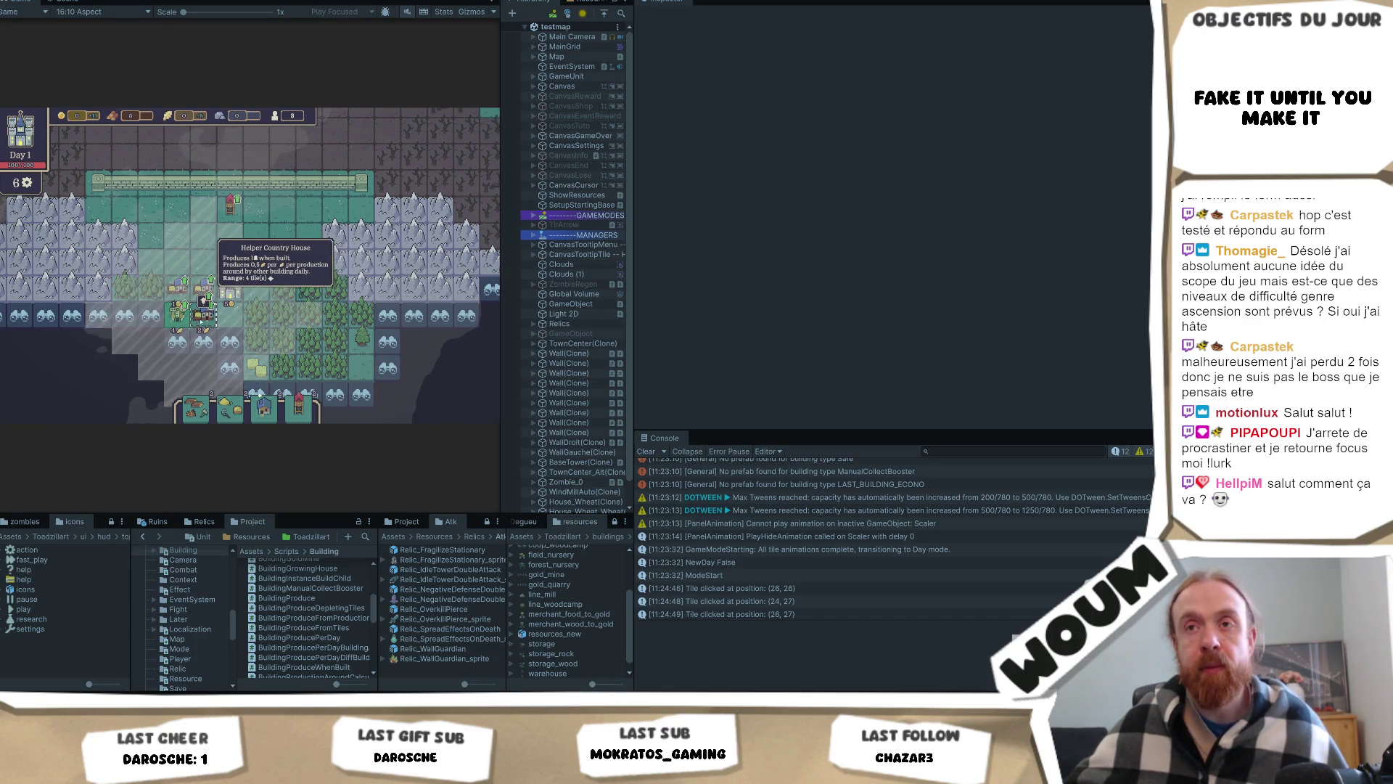
Step: Explore the undiscovered tile below the houses
left_click(205, 340)
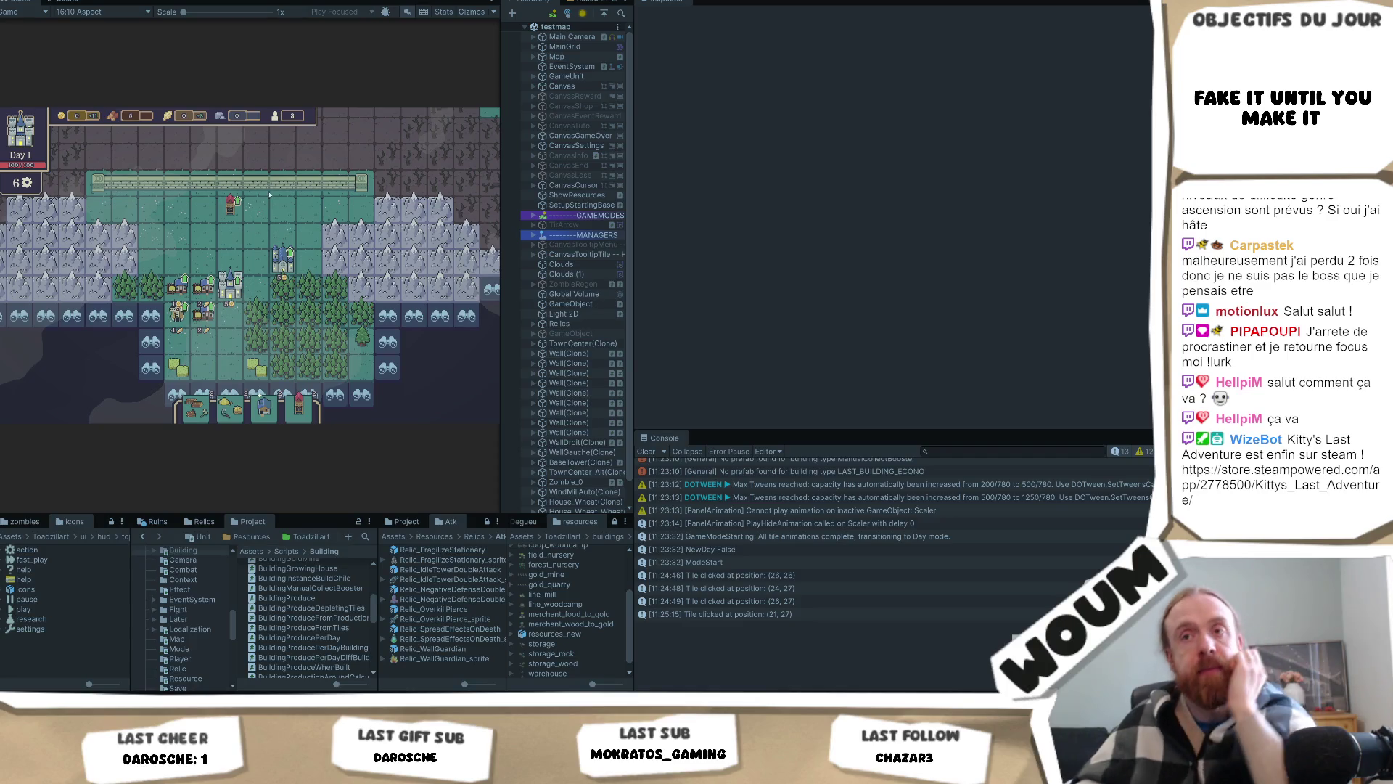
left_click(201, 301)
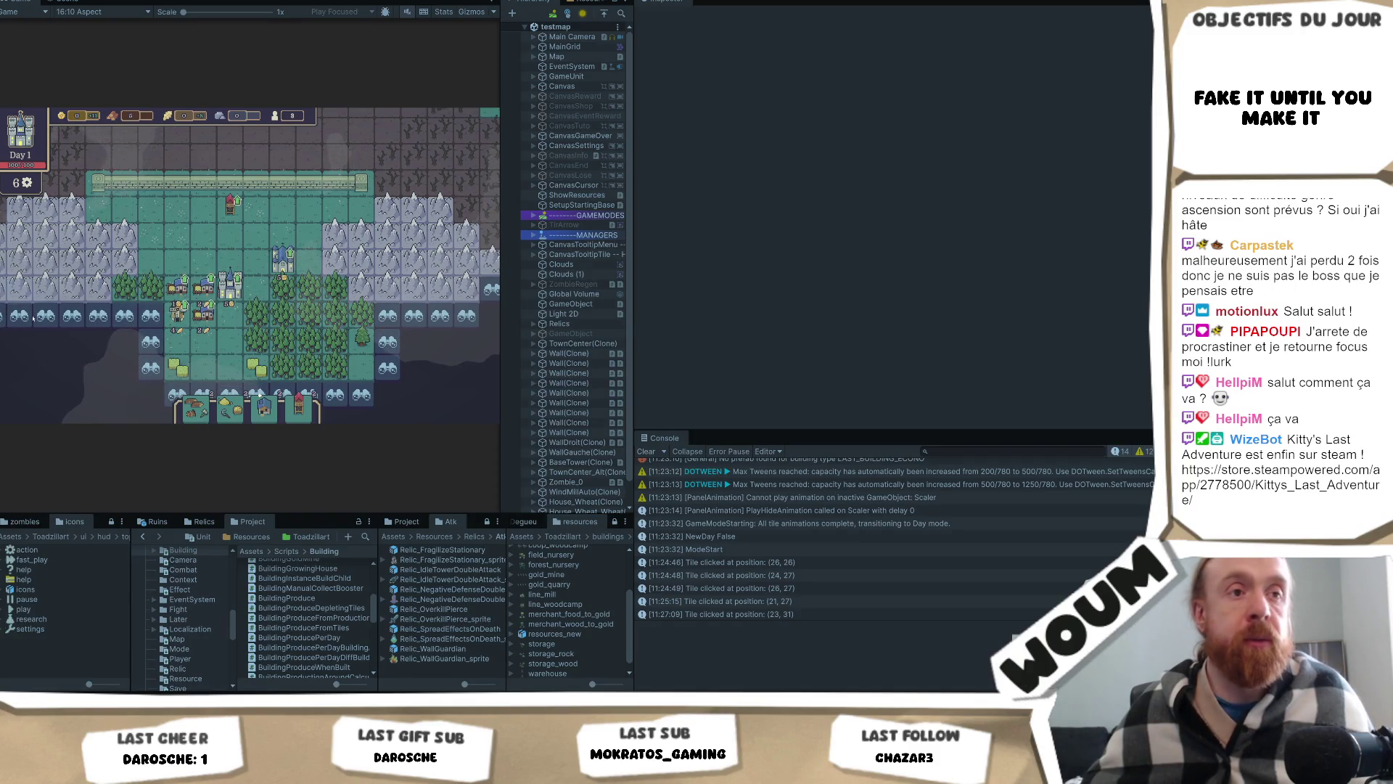
left_click(205, 313)
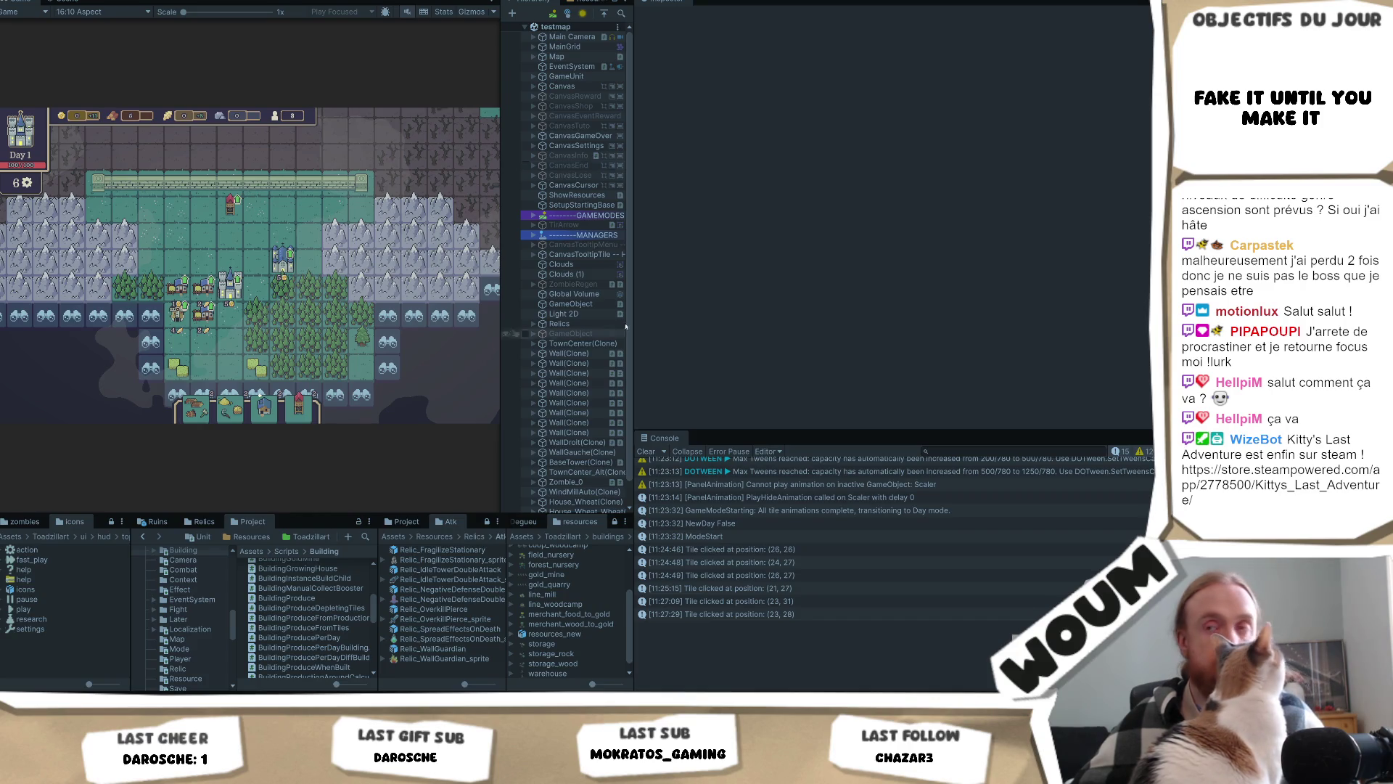
Step: Check a Country House's range, move a Helper Country House, and view its 4-tile range
left_click(203, 283)
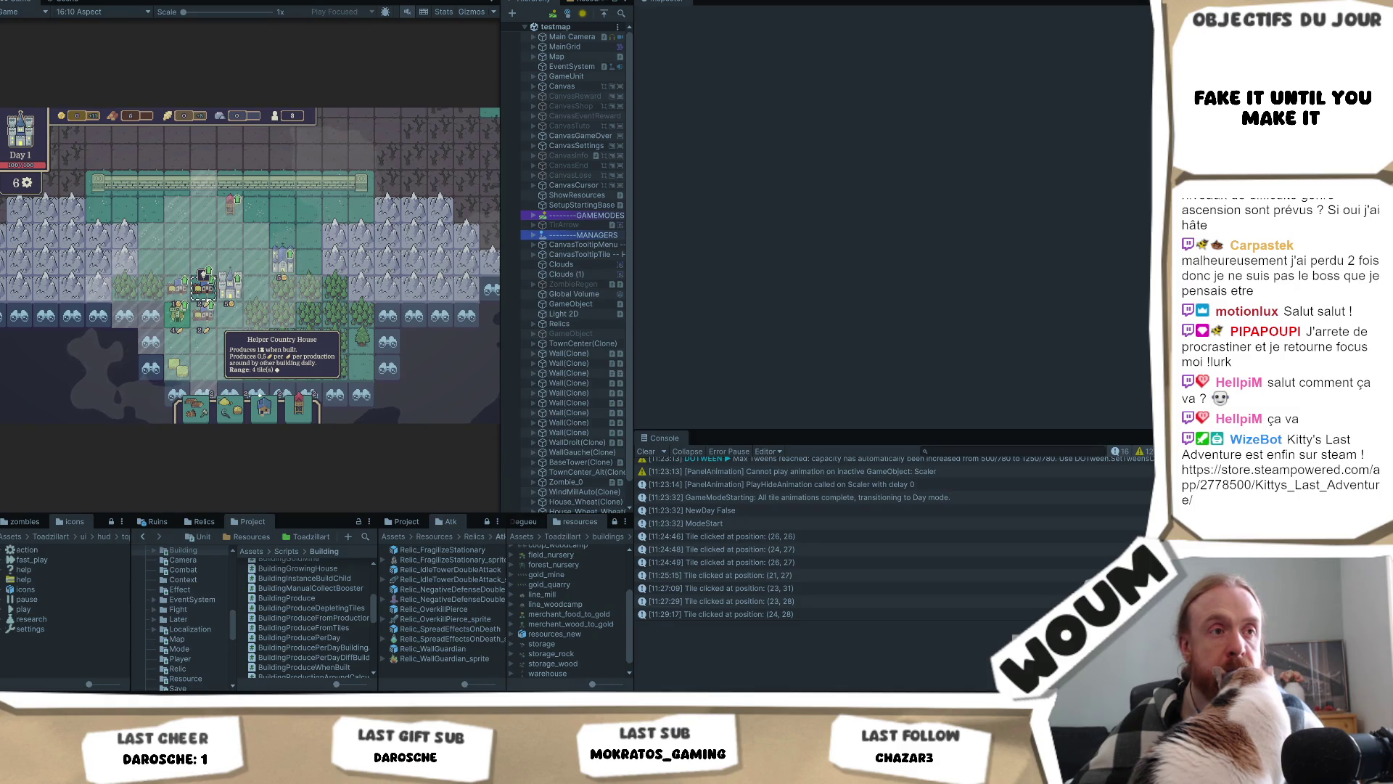
key("Escape")
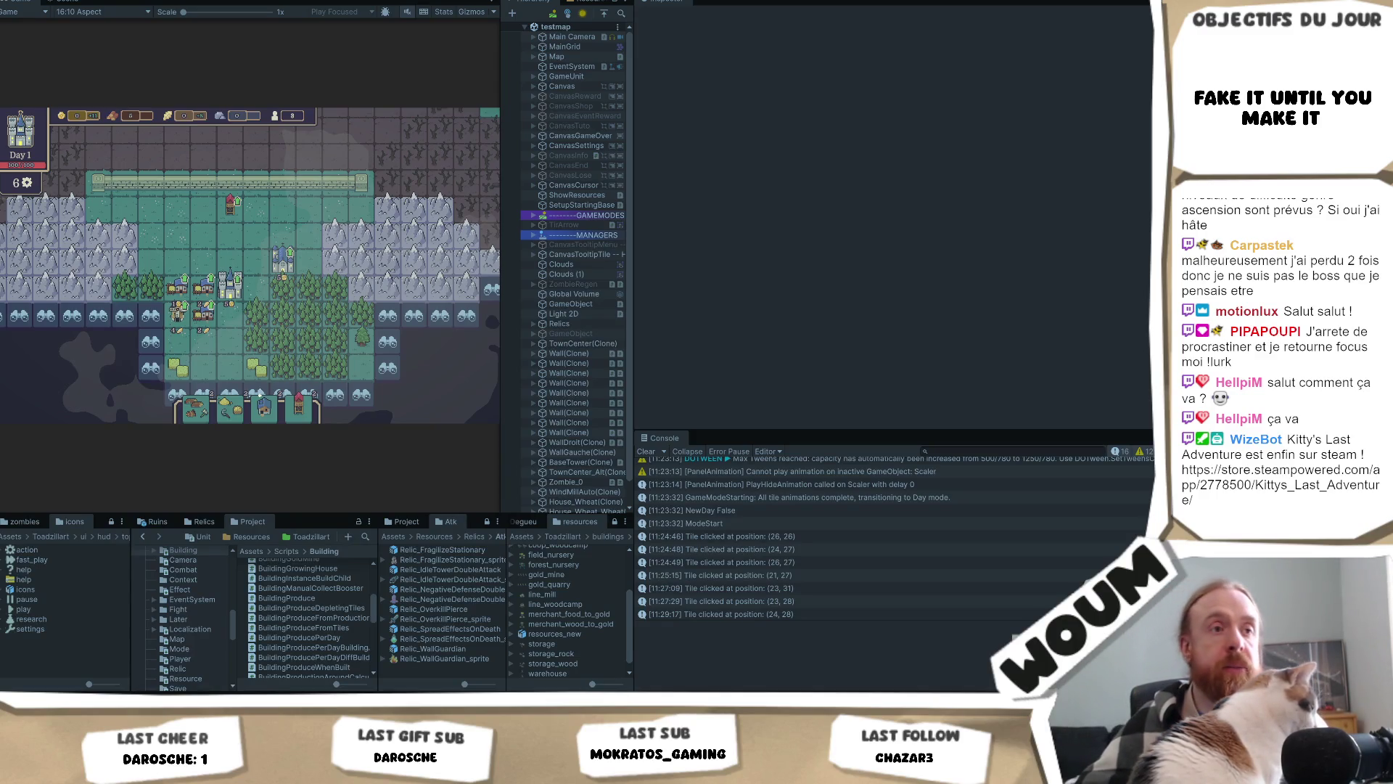
left_click(203, 311)
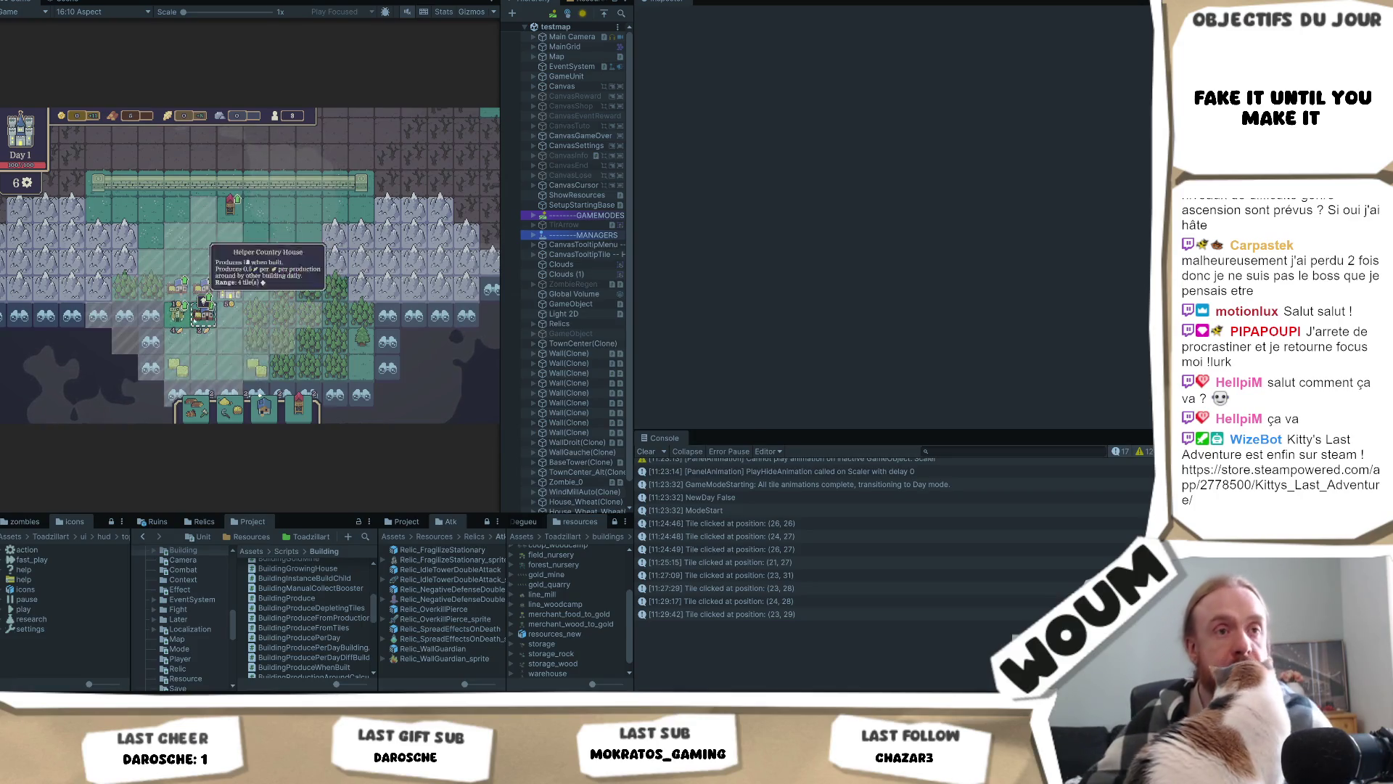
left_click(283, 265)
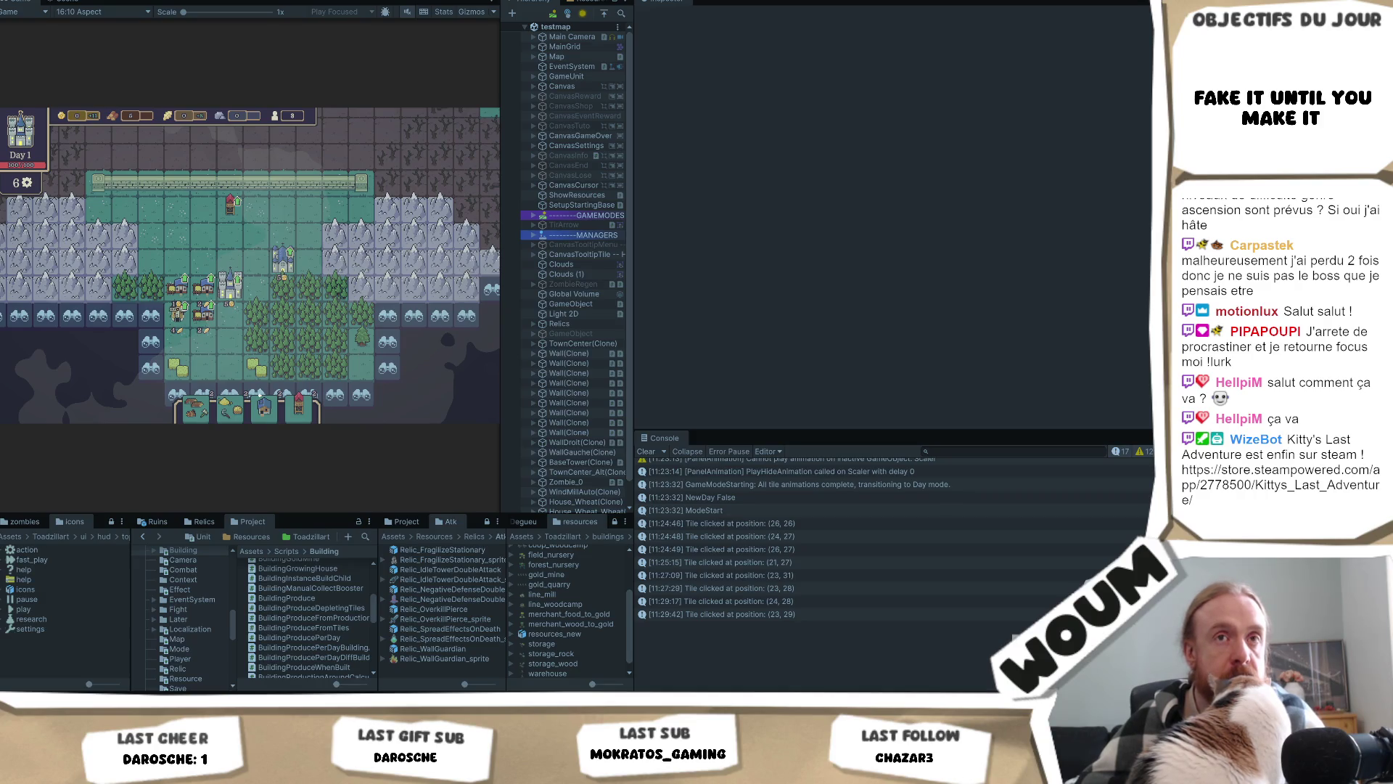
left_click(202, 274)
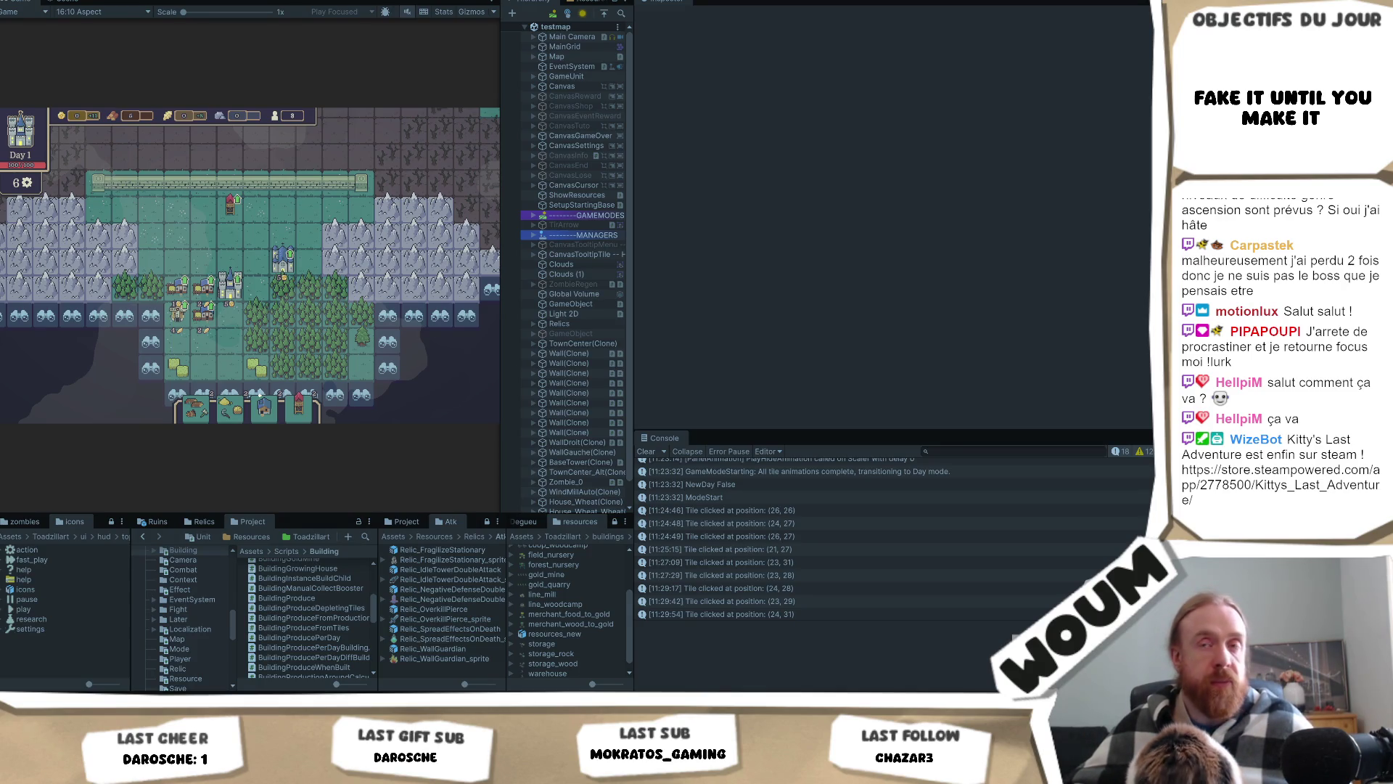
left_click(202, 289)
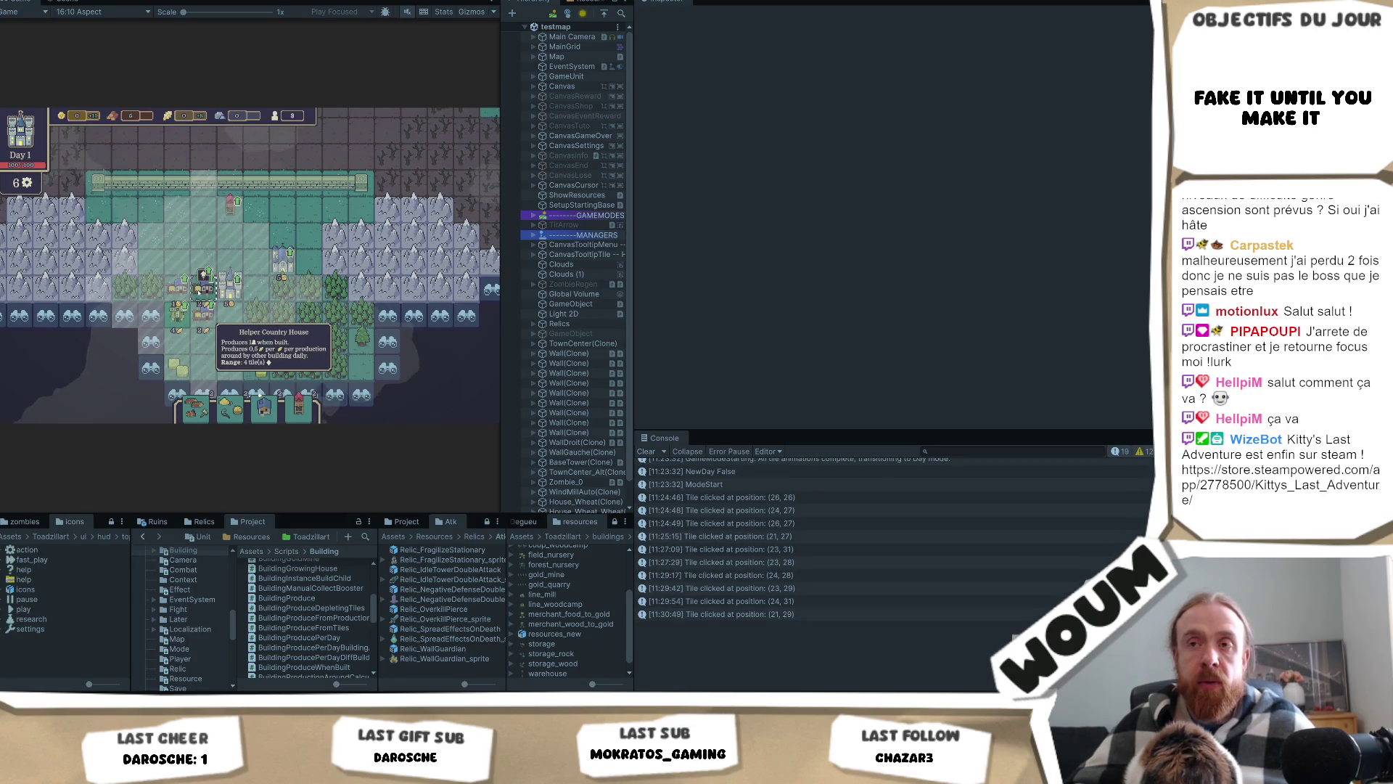
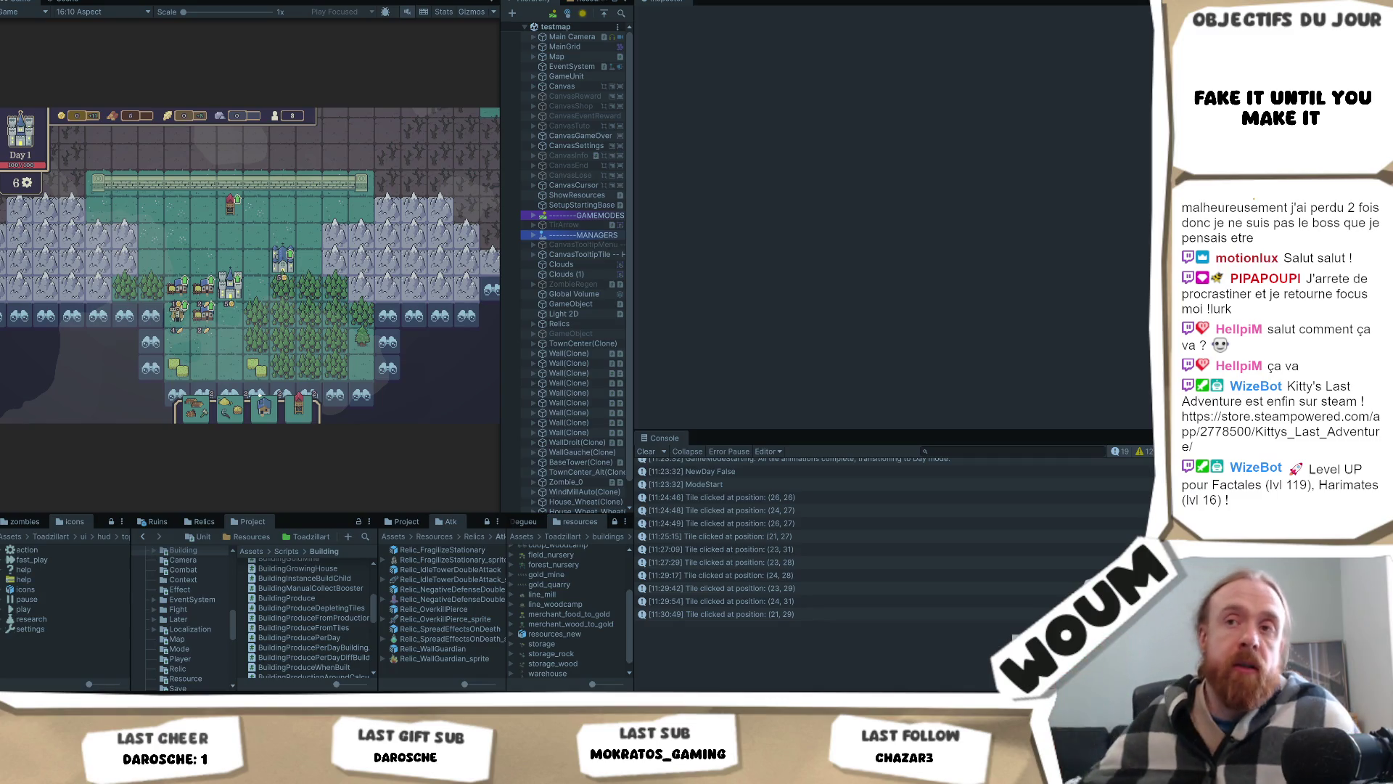
Step: Inspect a forest tile and the ranges of two Helper Country Houses on the map
left_click(308, 341)
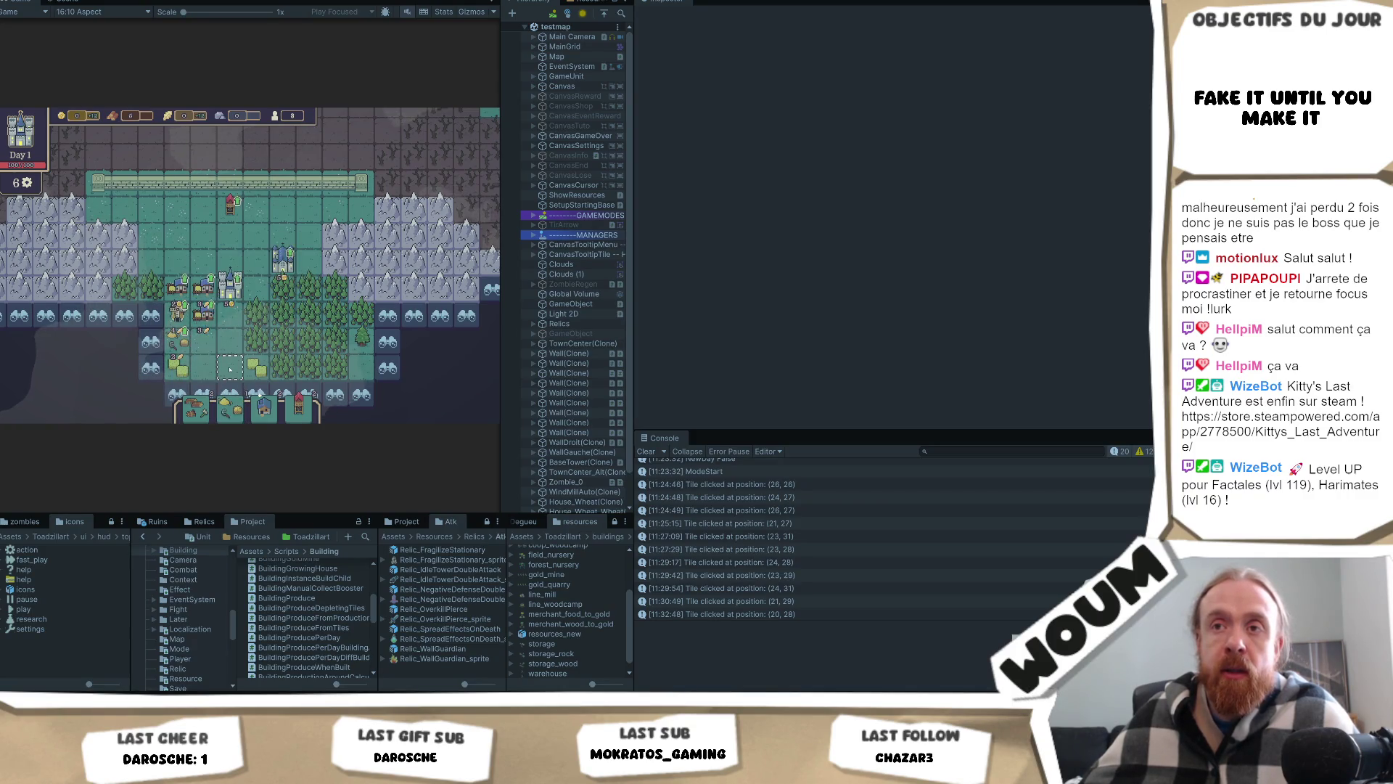
scroll(212, 335, "down", 1)
mouse_move(183, 318)
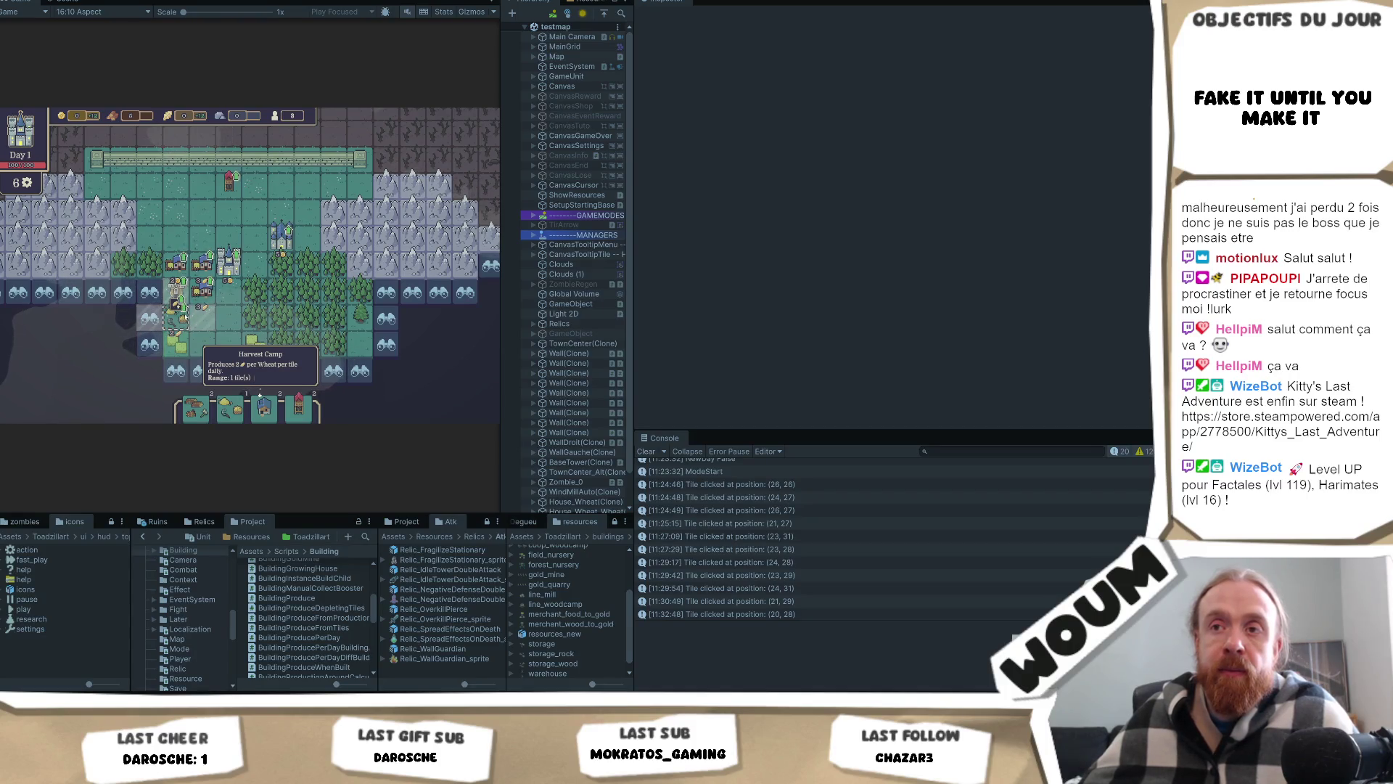
mouse_move(203, 282)
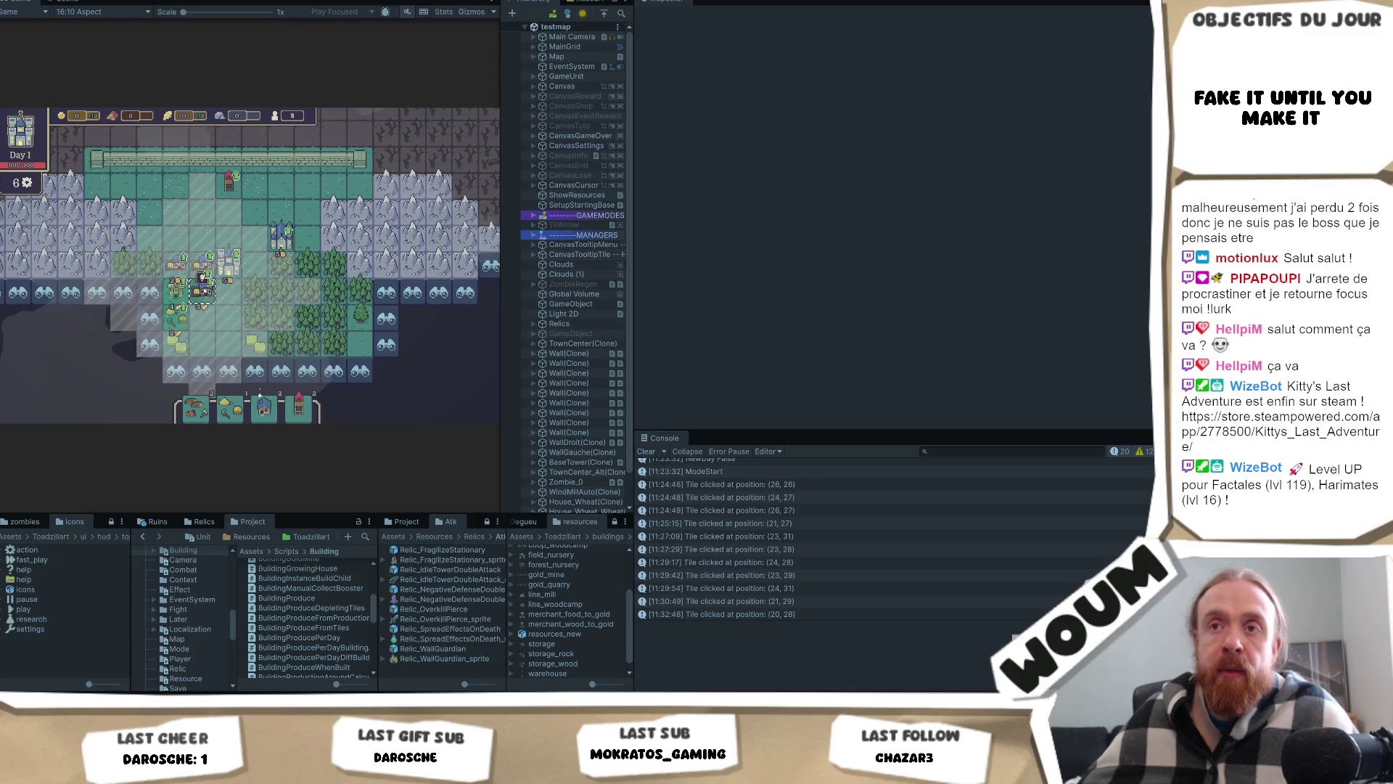
mouse_move(174, 250)
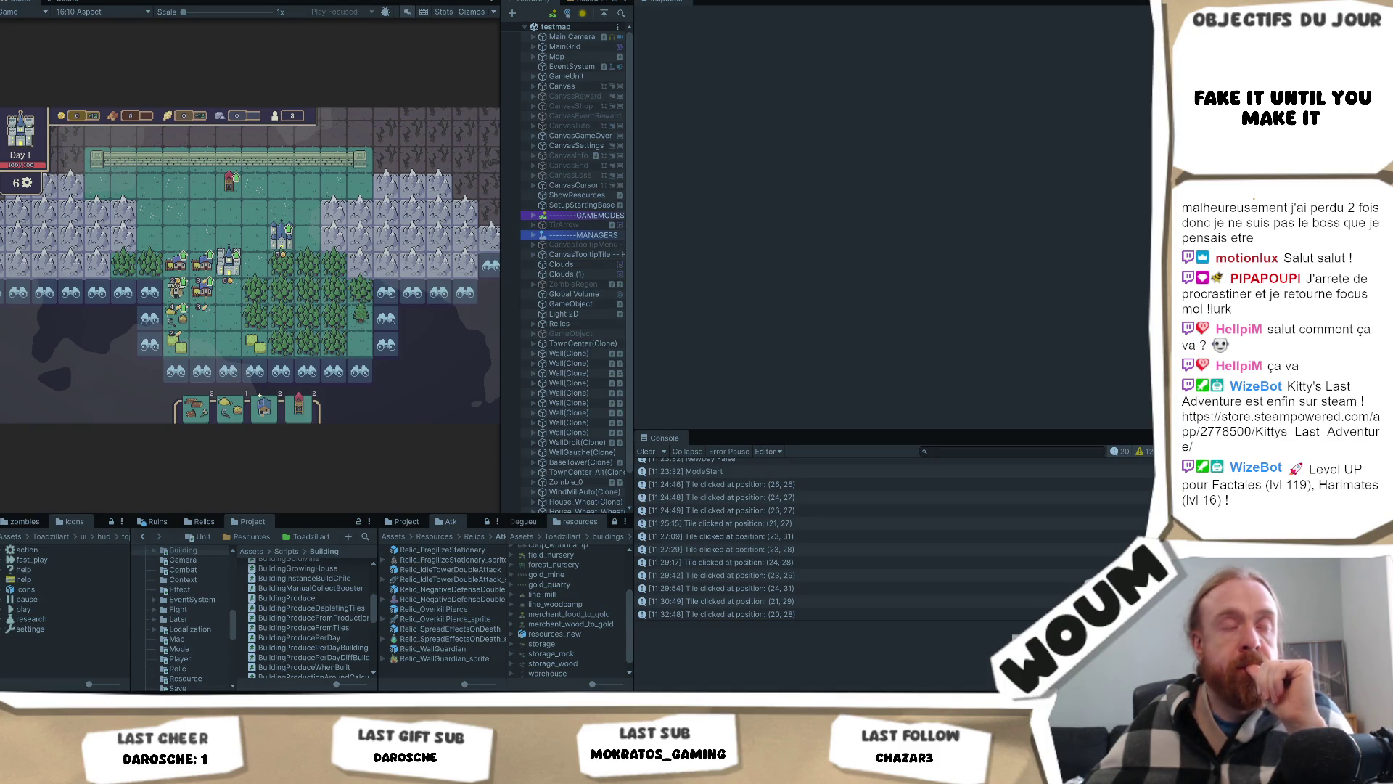
left_click(202, 290)
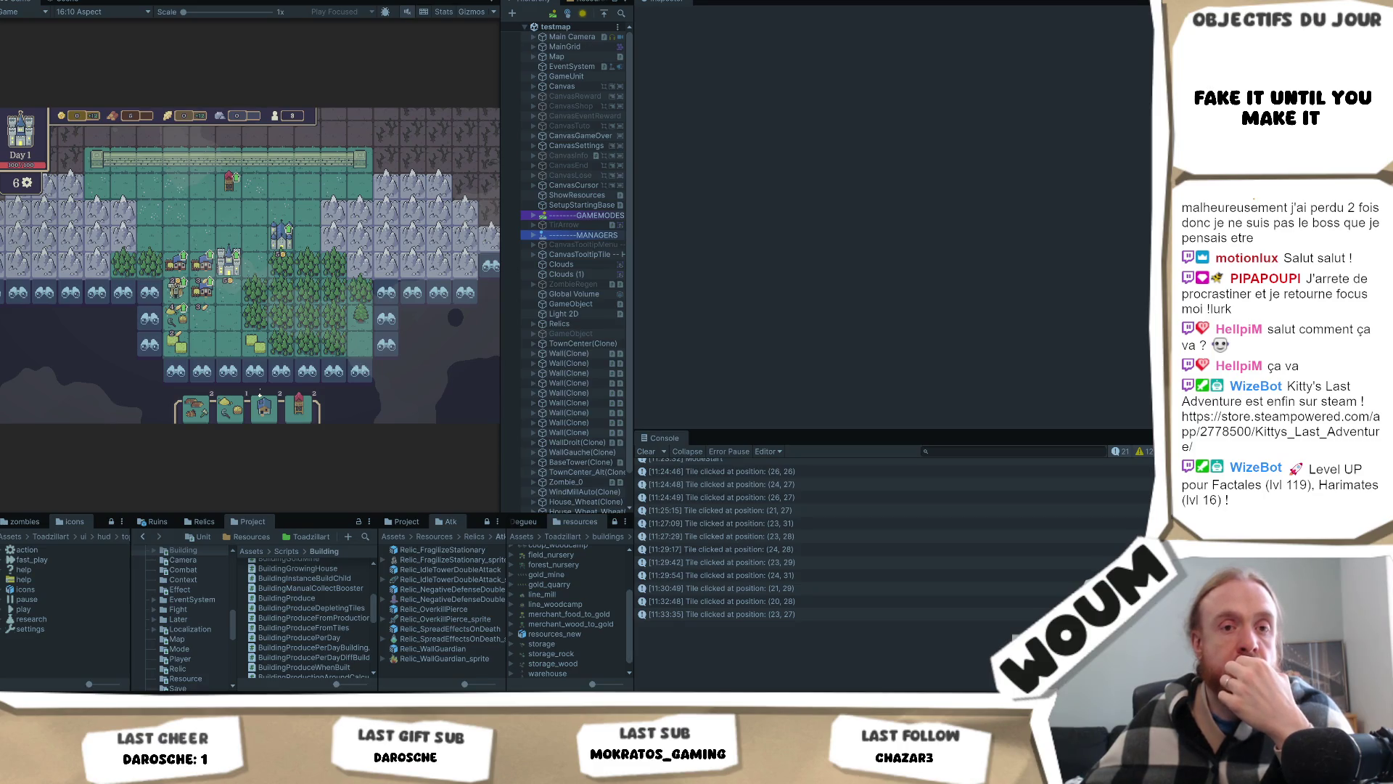
left_click(203, 256)
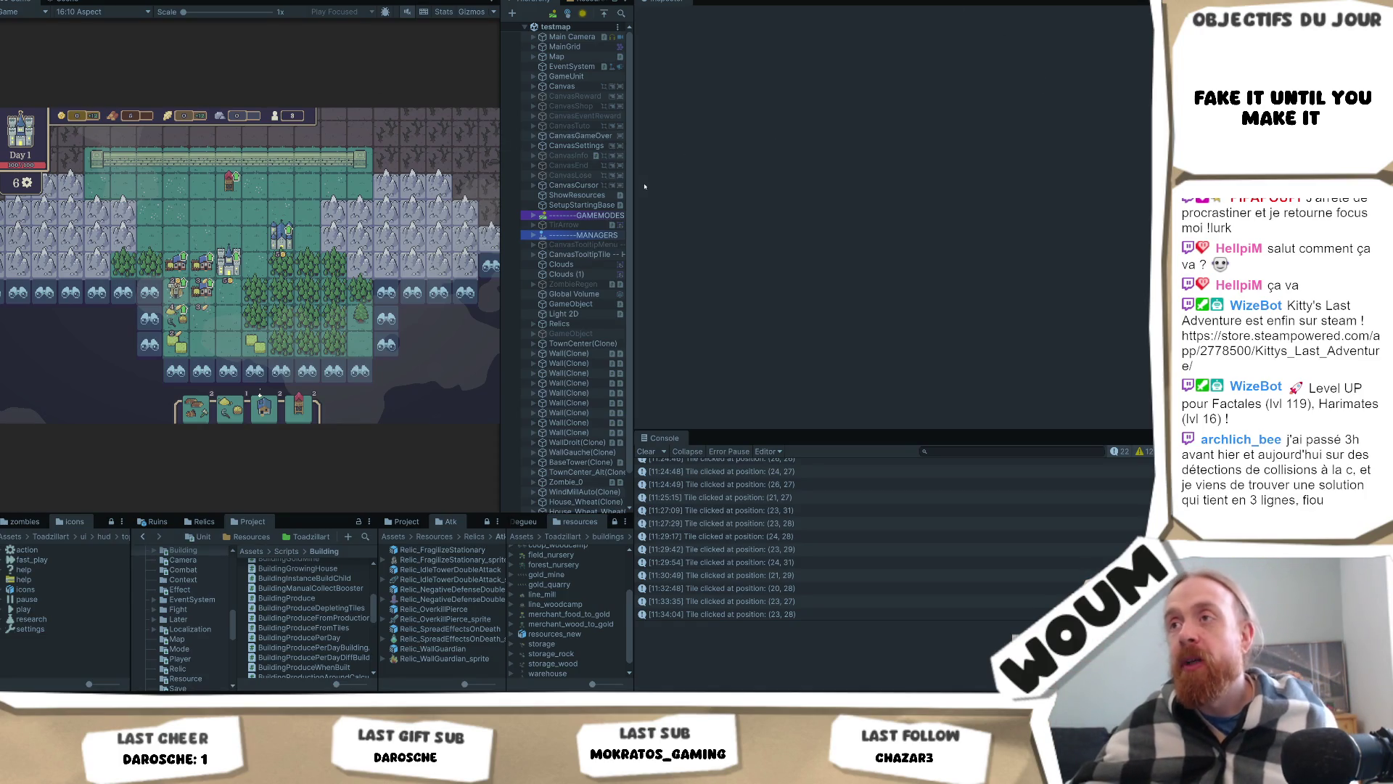
Step: Widen the Game view and exit Play mode with Ctrl+P
left_click_drag(635, 182, 811, 182)
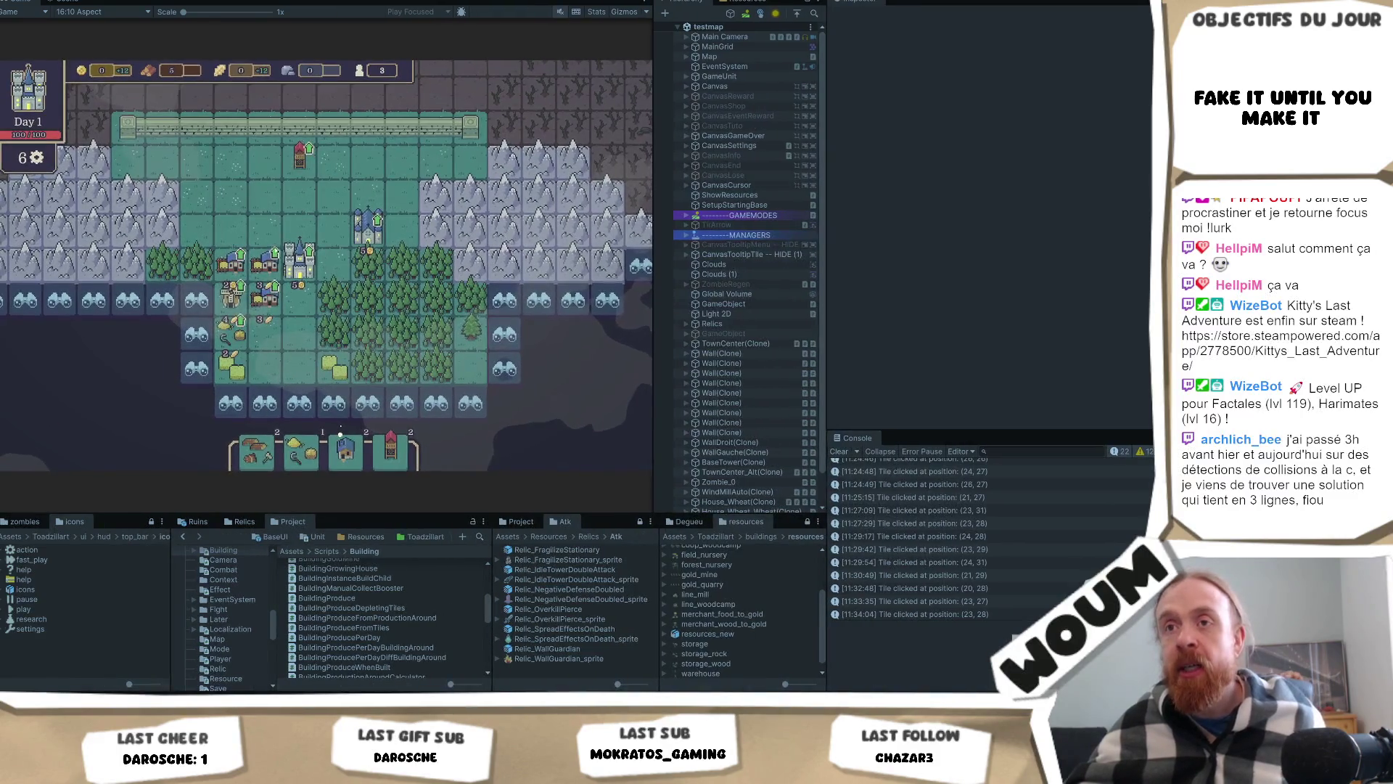
mouse_move(265, 283)
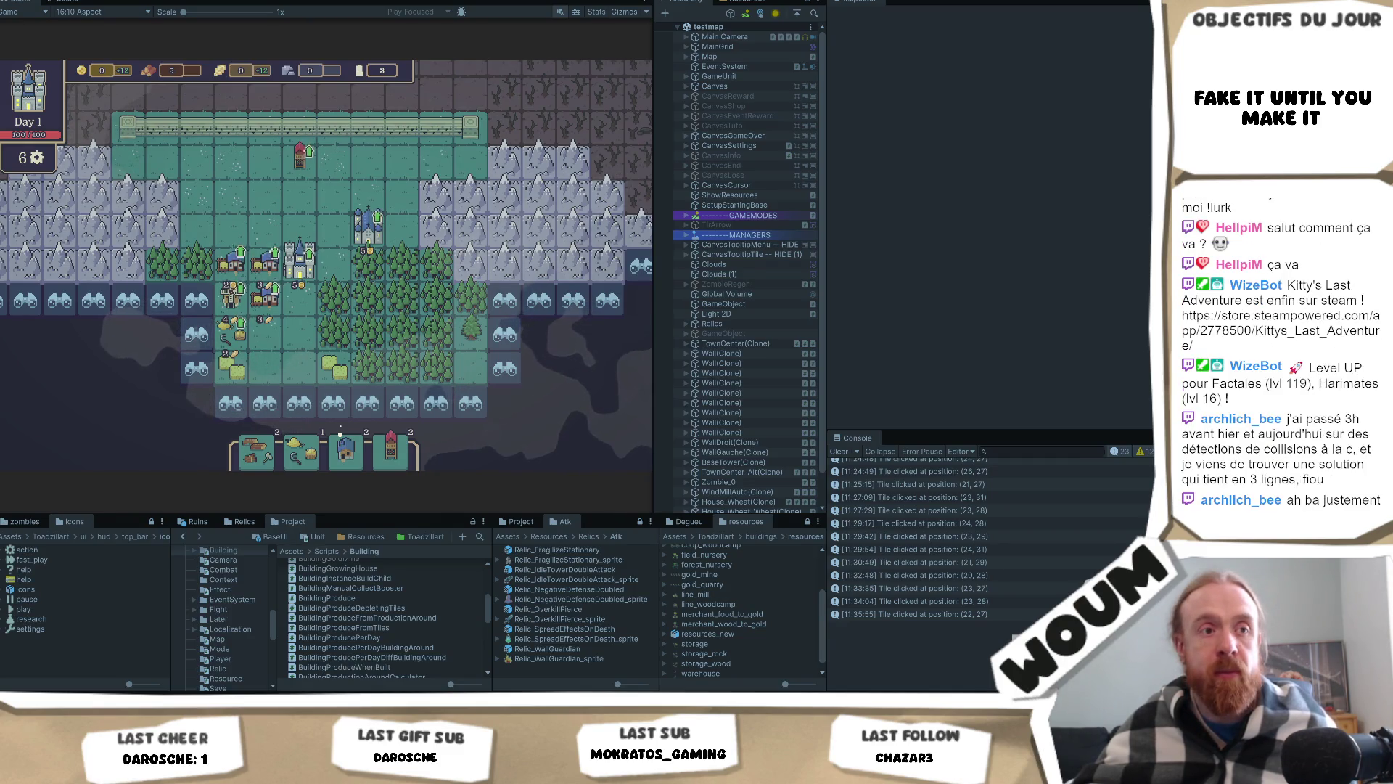
key("ctrl+p")
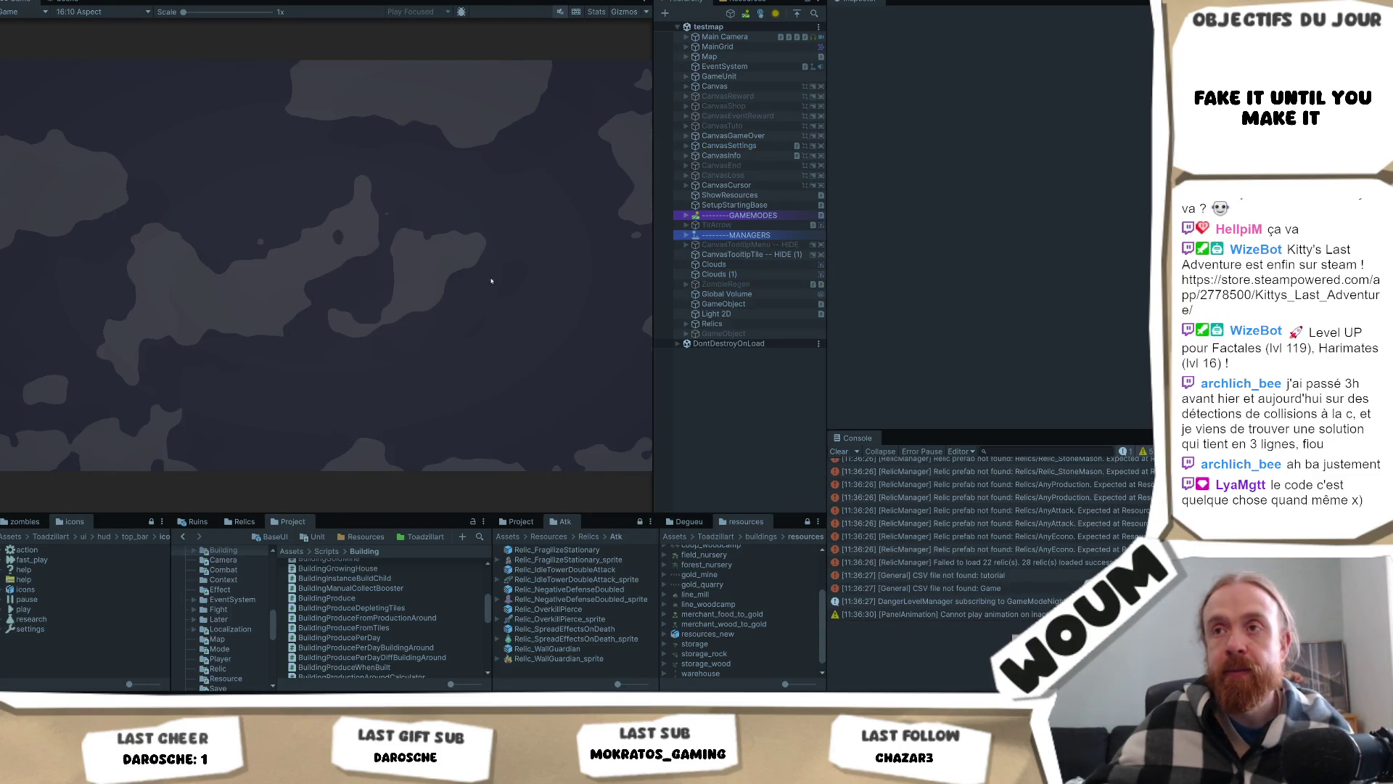
Step: Pass the Welcome and Limited time notices, placing the town center and a Helper Country House left of the castle
left_click(323, 320)
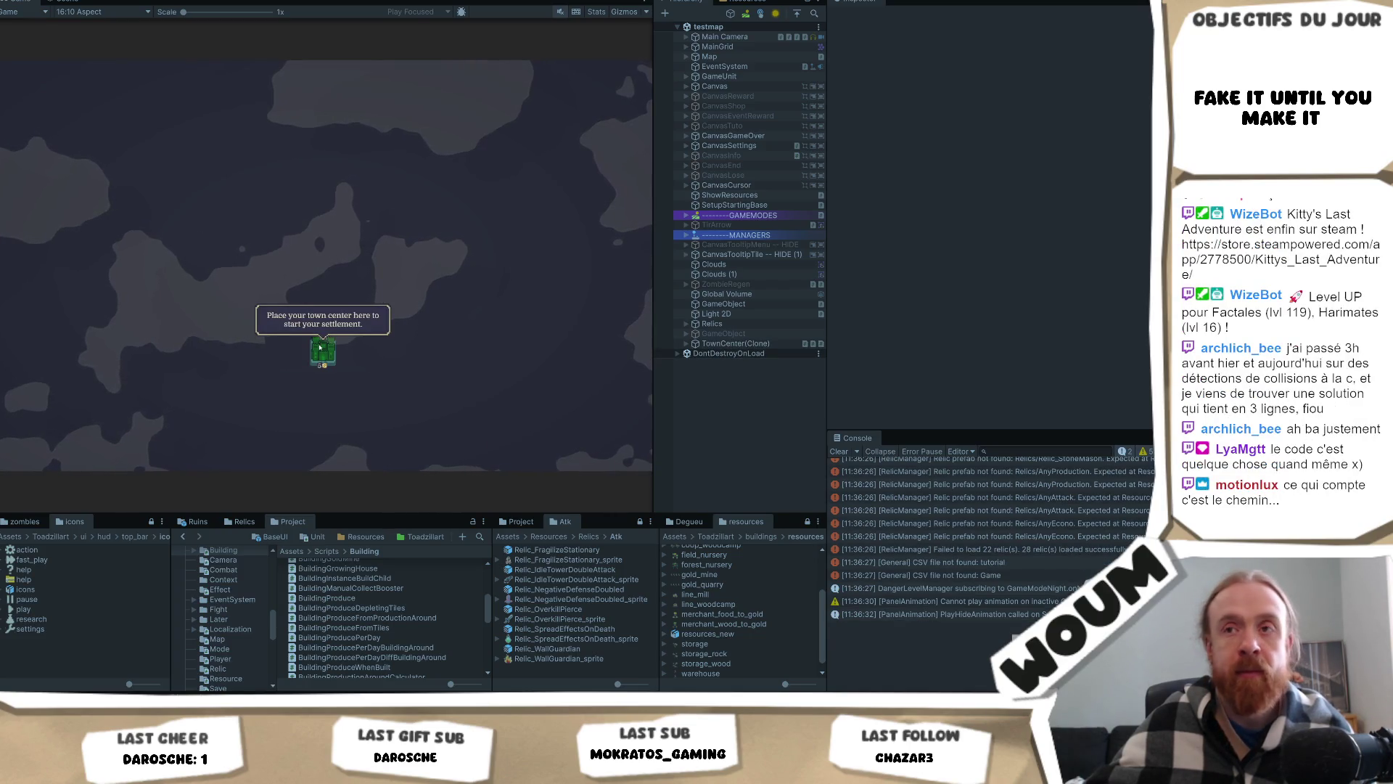
left_click(318, 349)
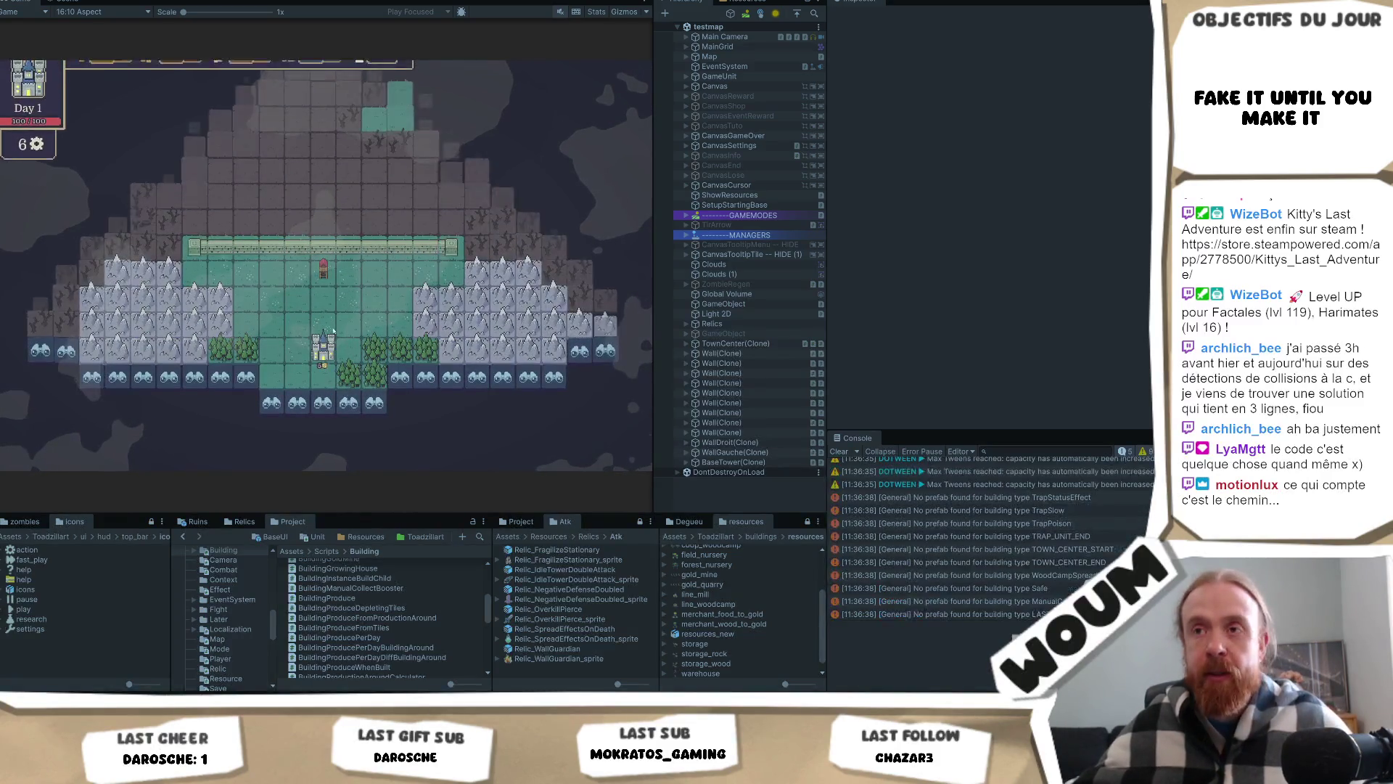
left_click(317, 459)
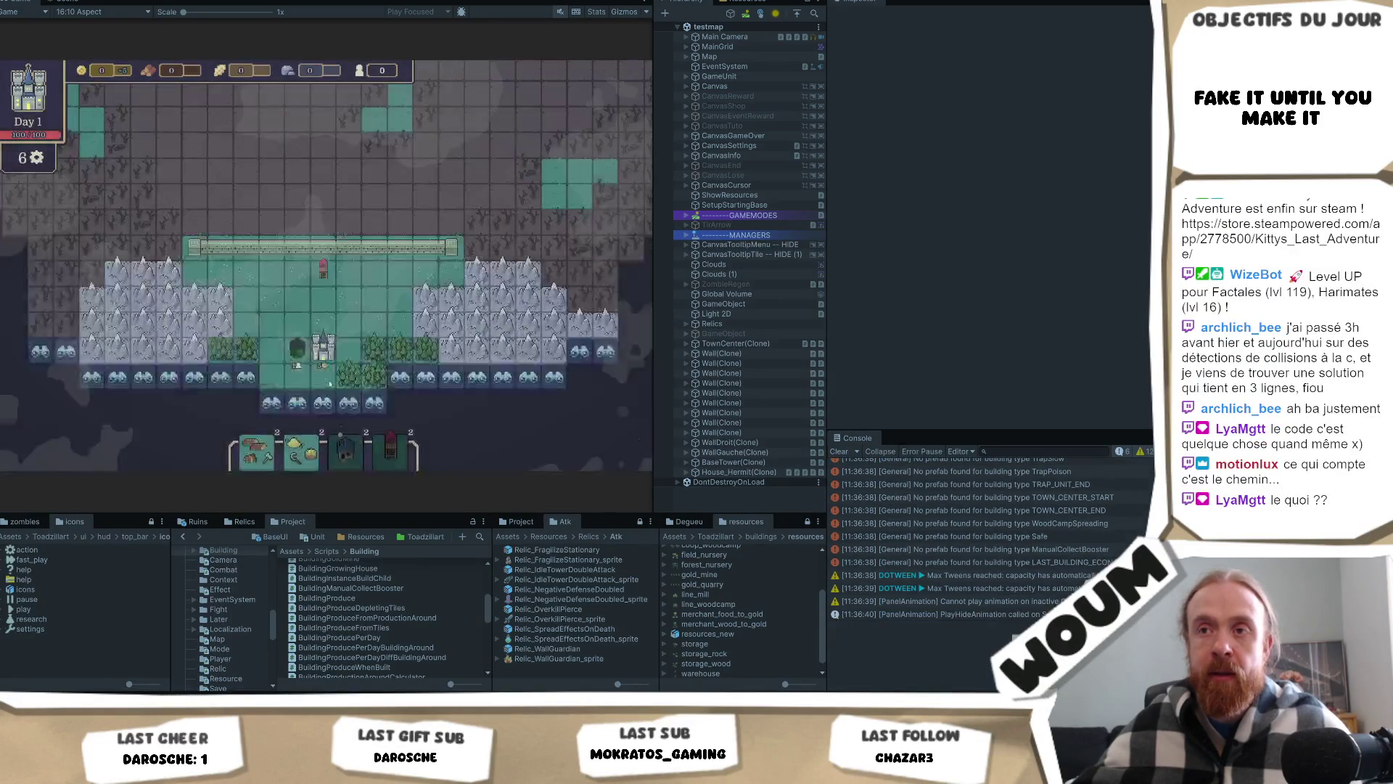
scroll(274, 363, "down", 1)
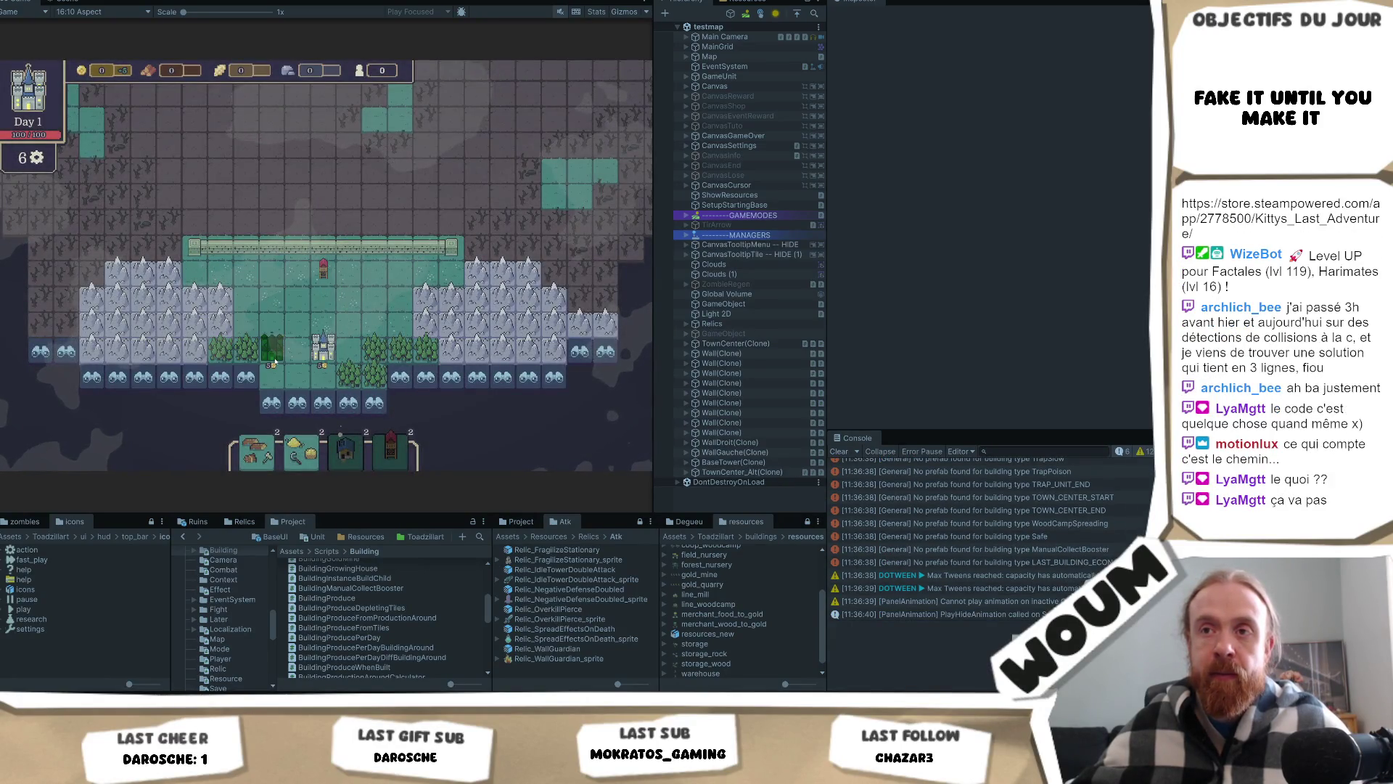
scroll(276, 380, "down", 1)
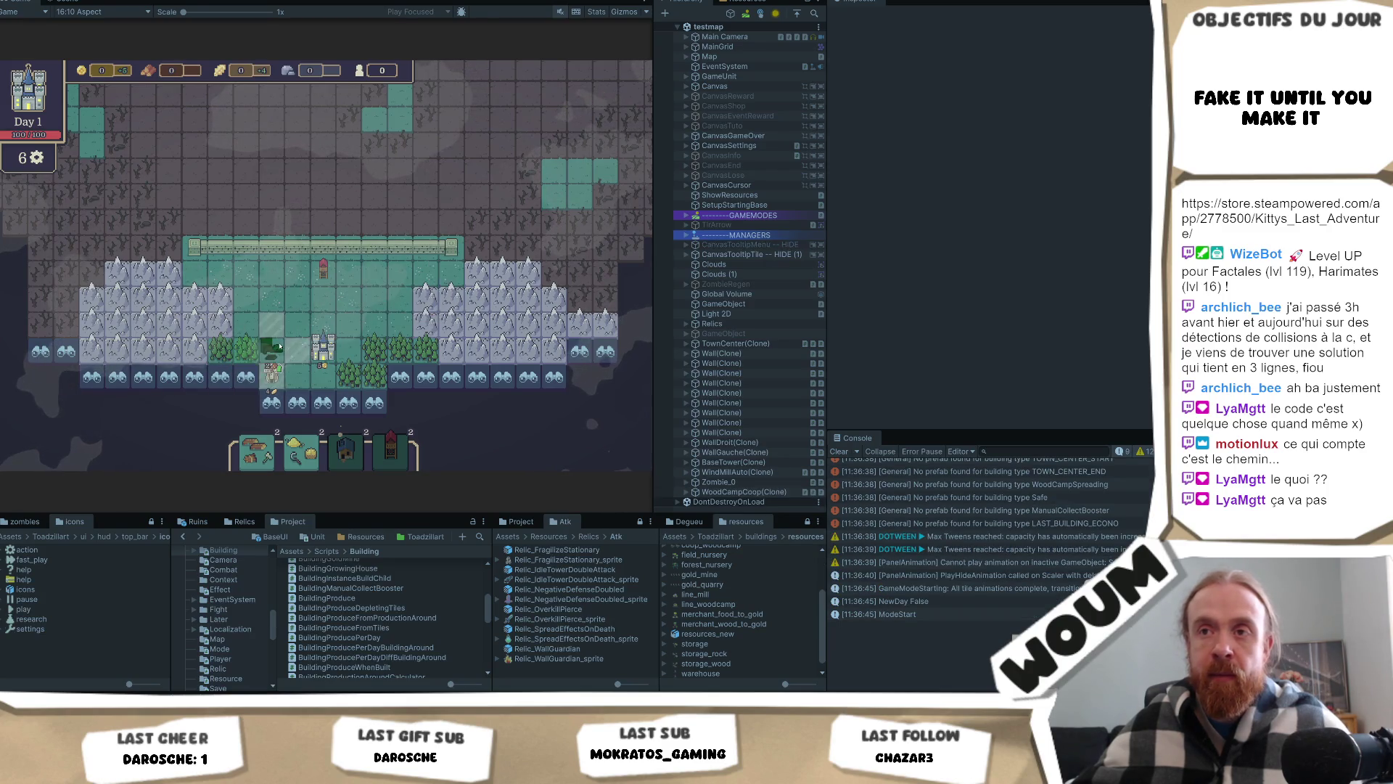
scroll(297, 346, "down", 1)
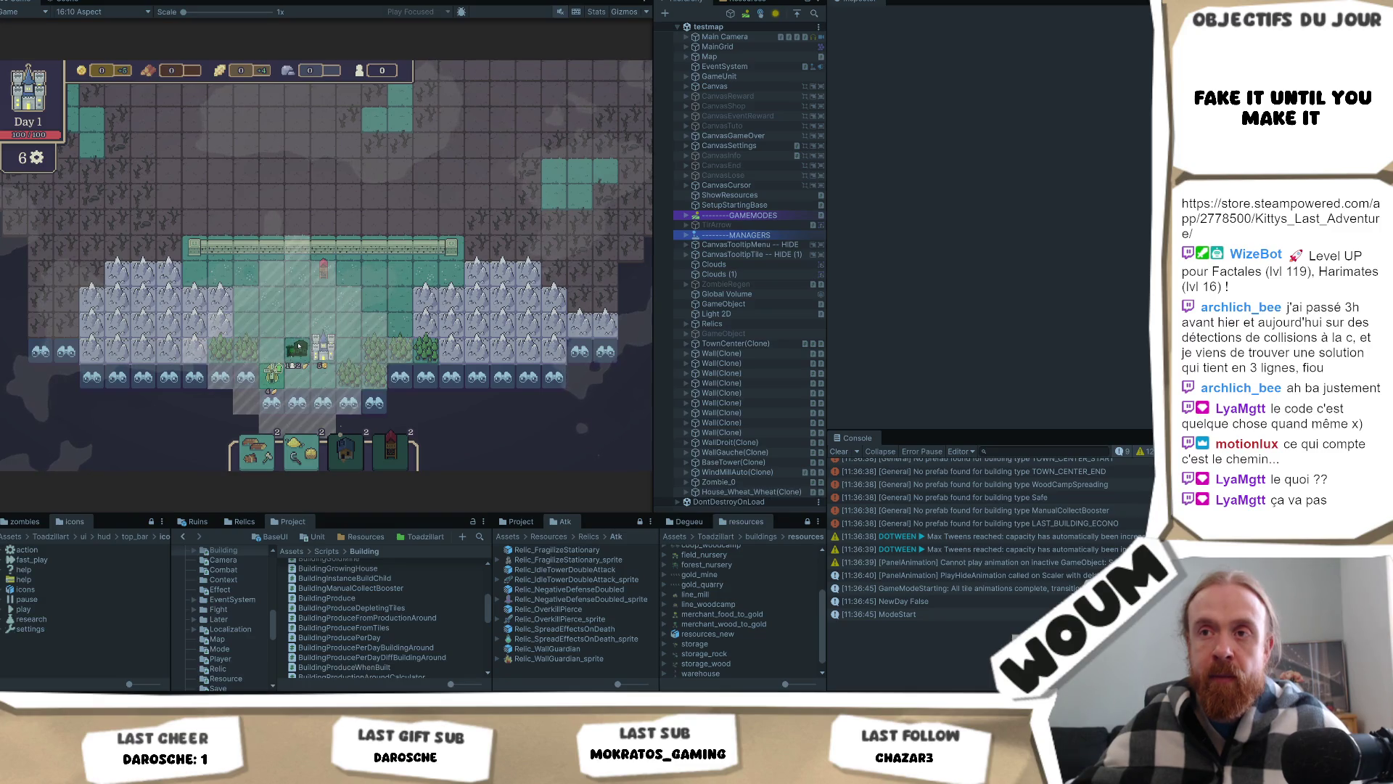
left_click(272, 347)
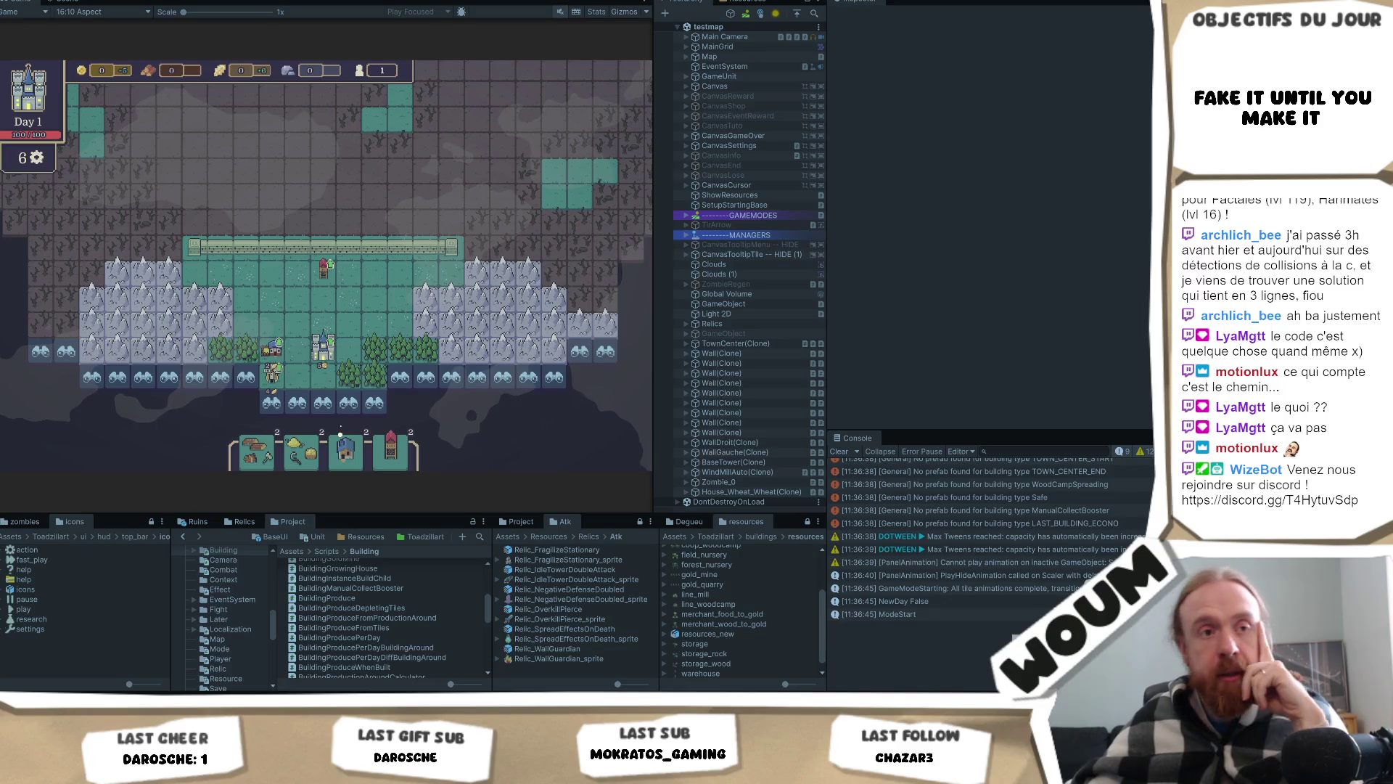
left_click(298, 322)
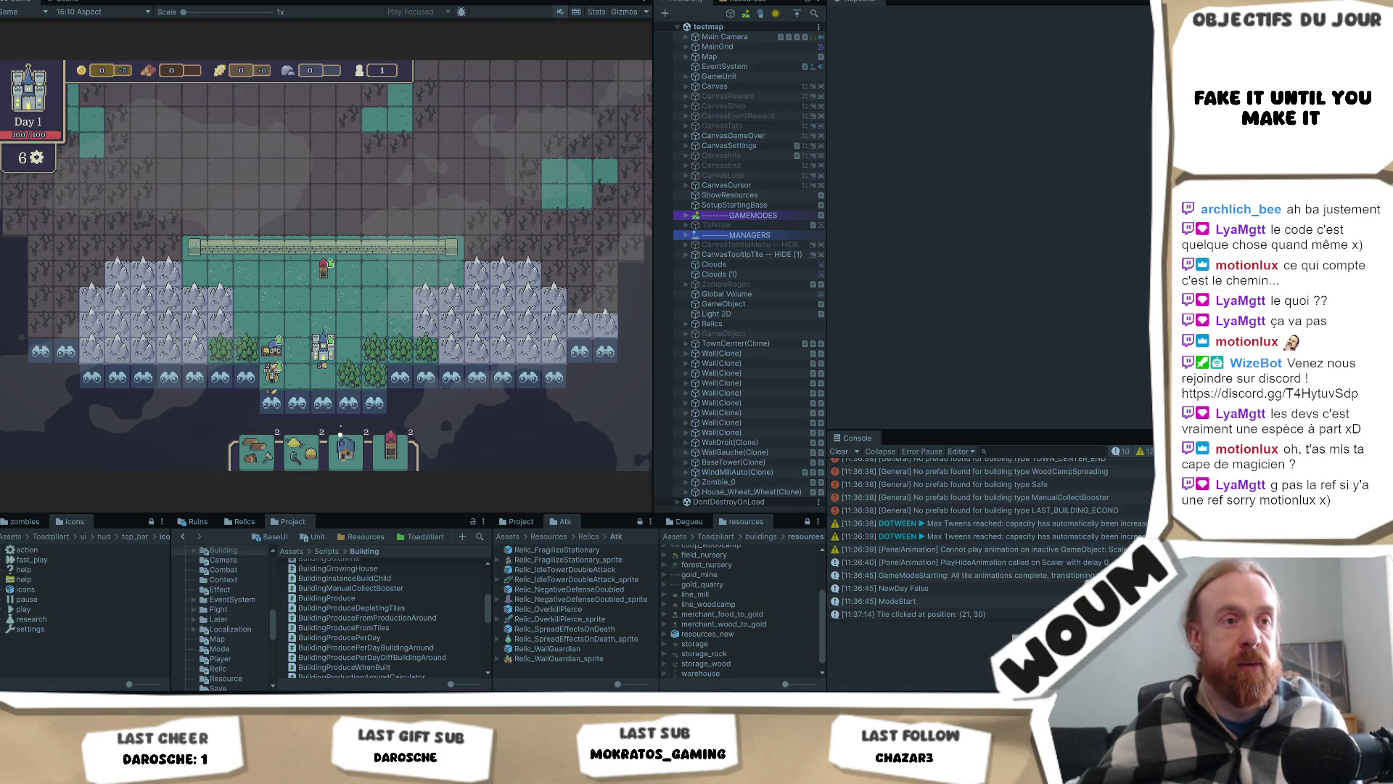
left_click(293, 353)
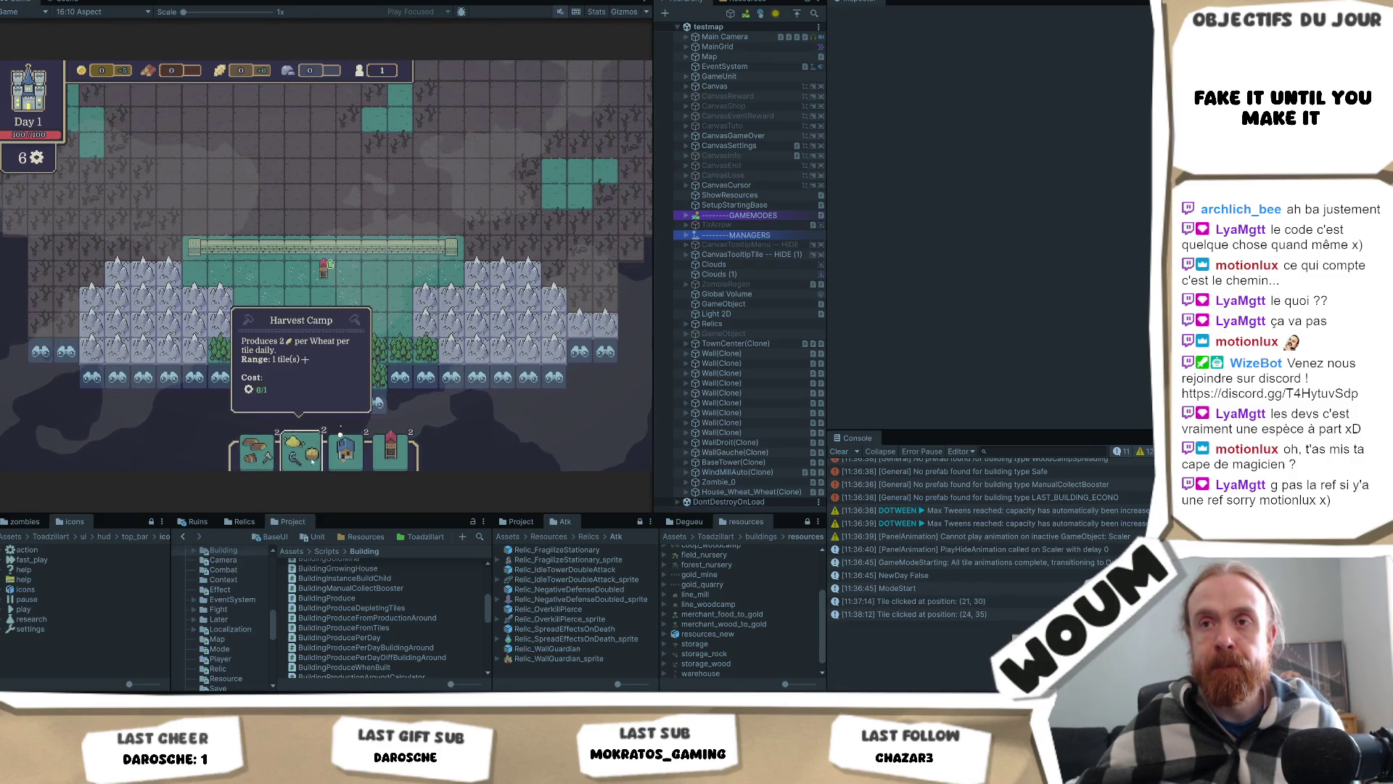
Step: Place a Harvest Camp, explore a discoverable tile, then exit Play mode
left_click(311, 462)
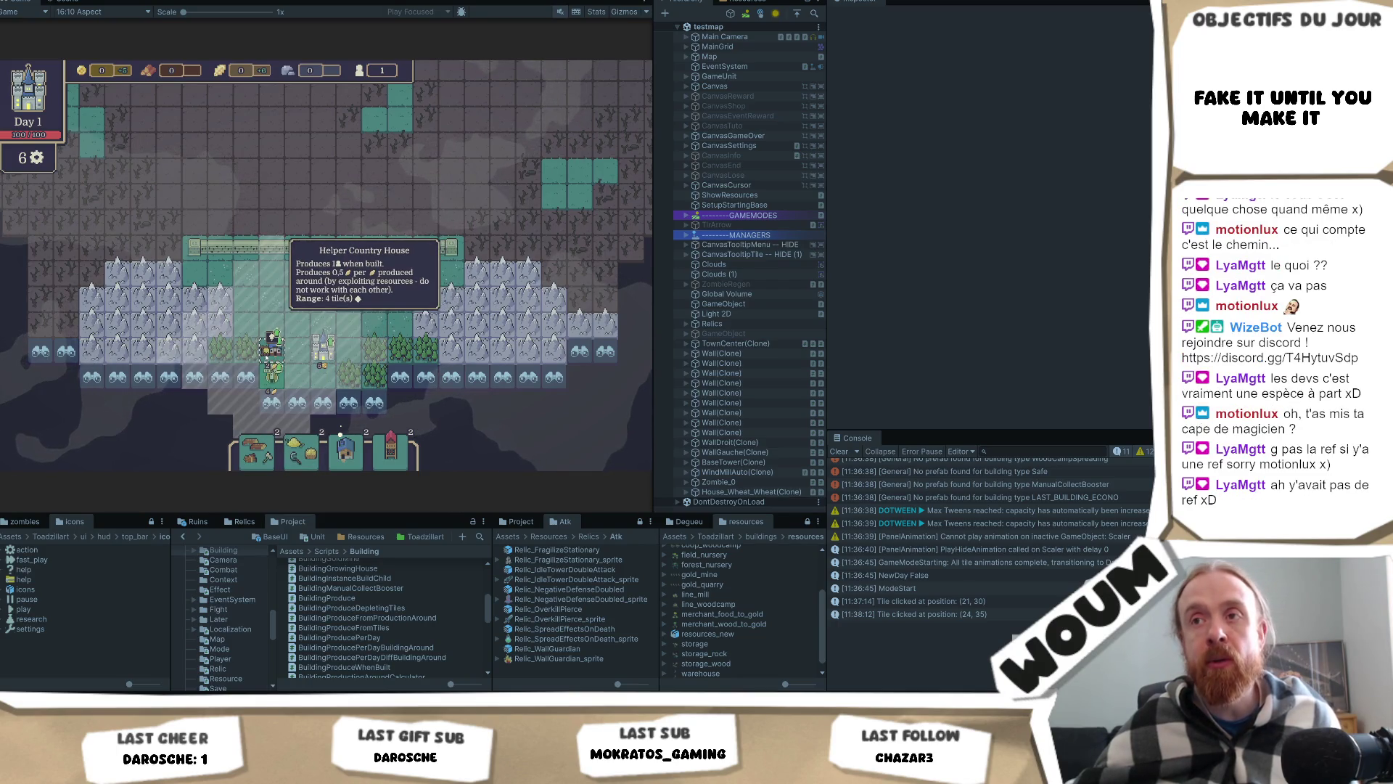
left_click(272, 349)
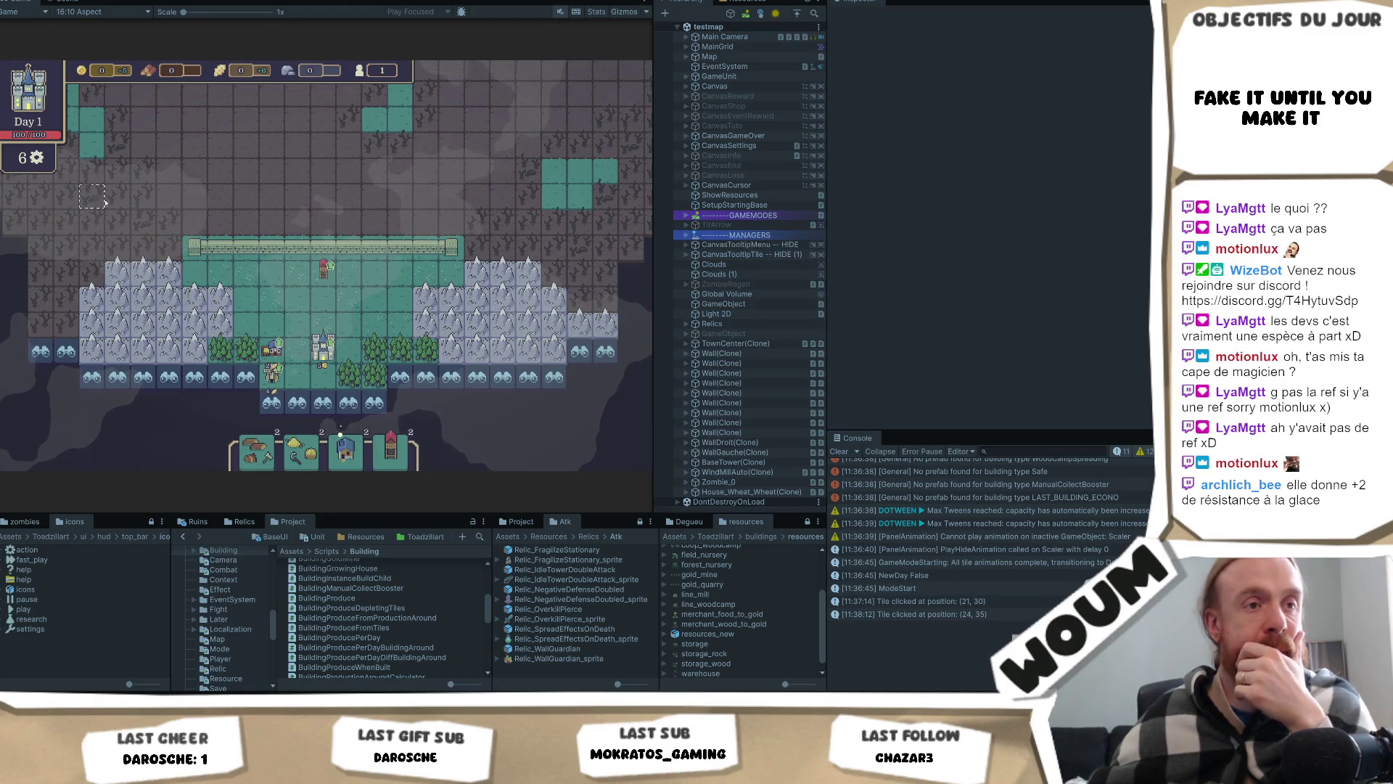
left_click(426, 161)
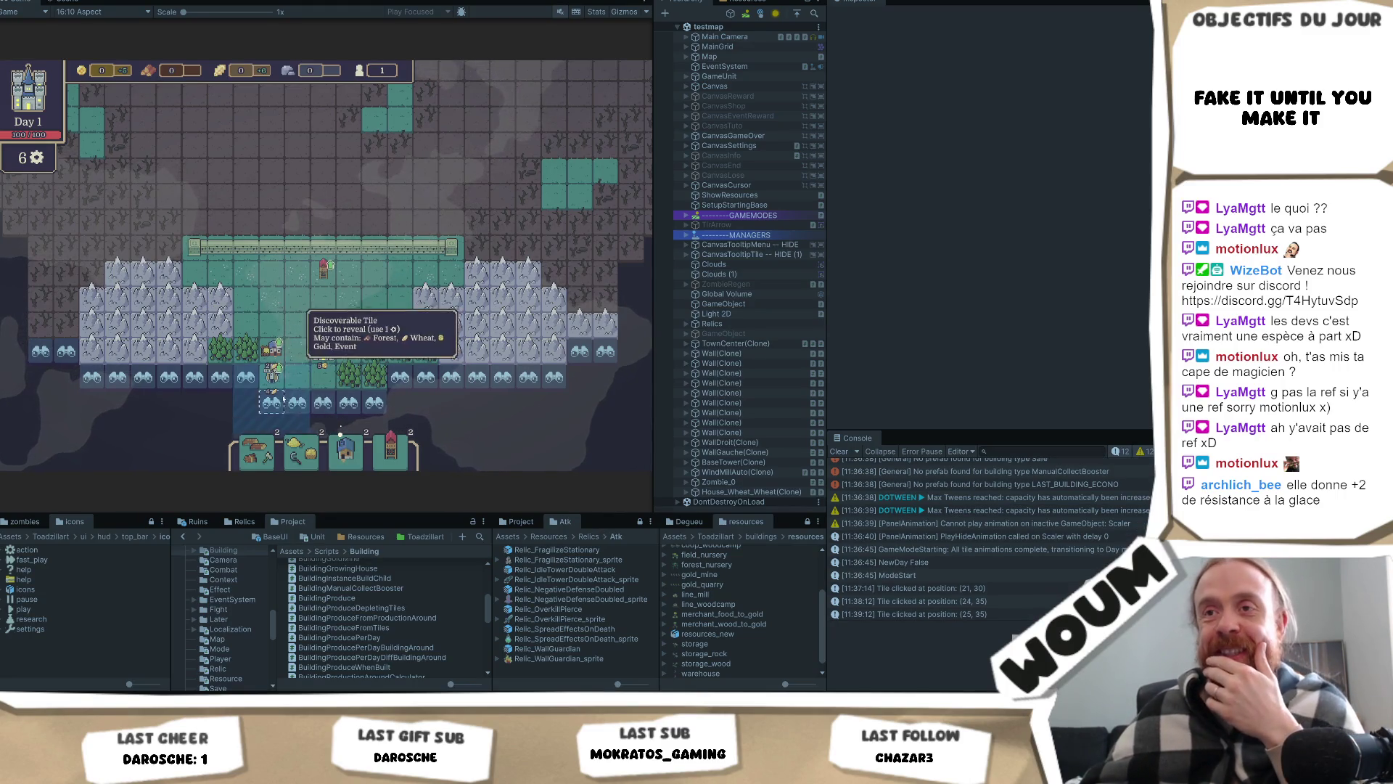
key("ctrl+p")
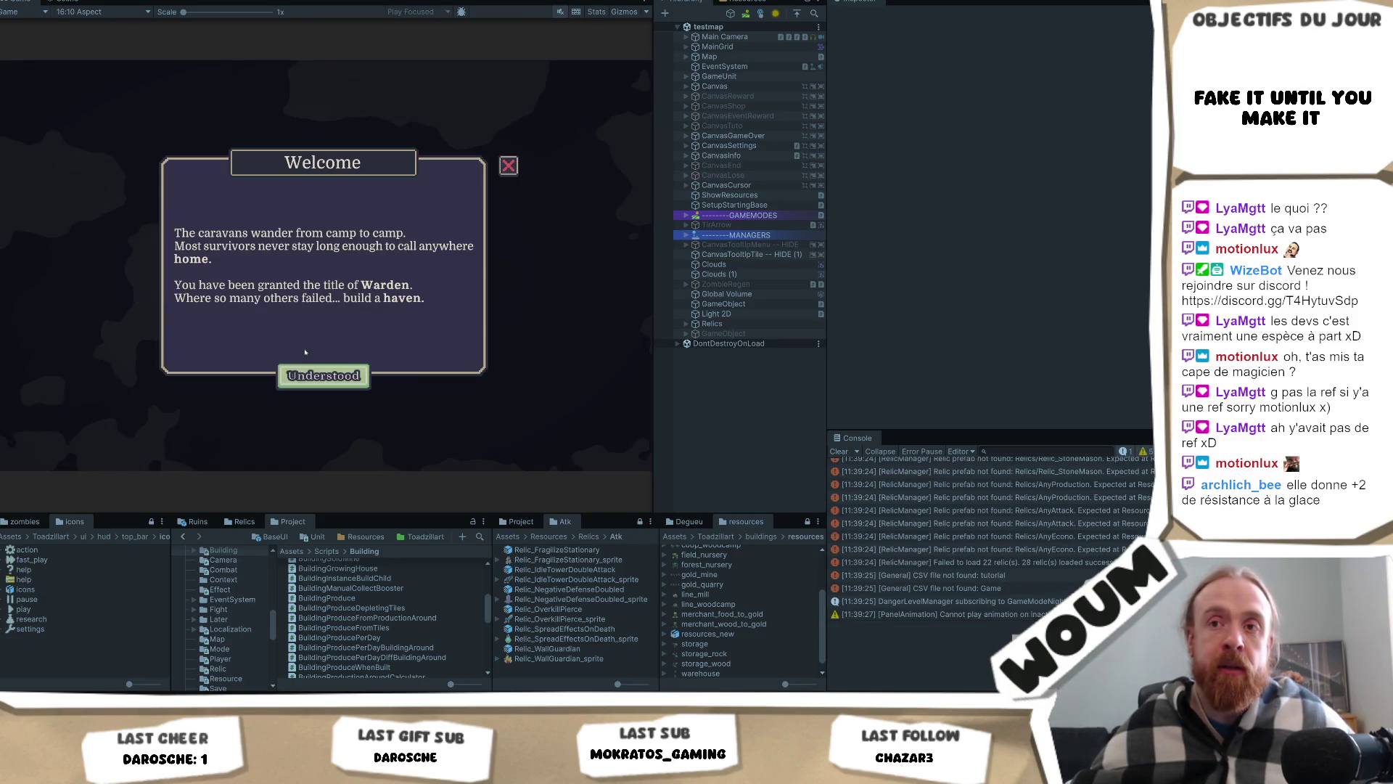
Step: Dismiss Welcome and Limited time, place the town centre, and build on an adjacent tile
left_click(325, 383)
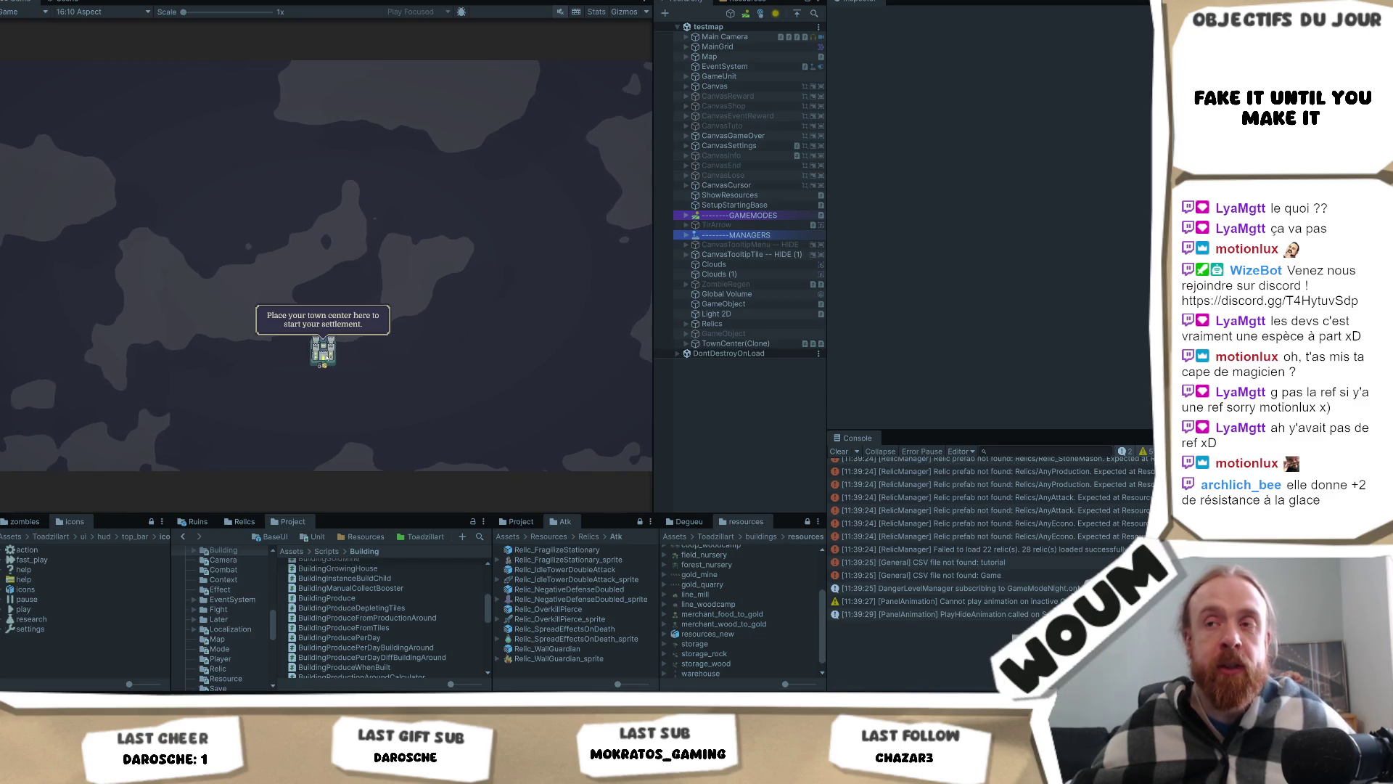
left_click(324, 363)
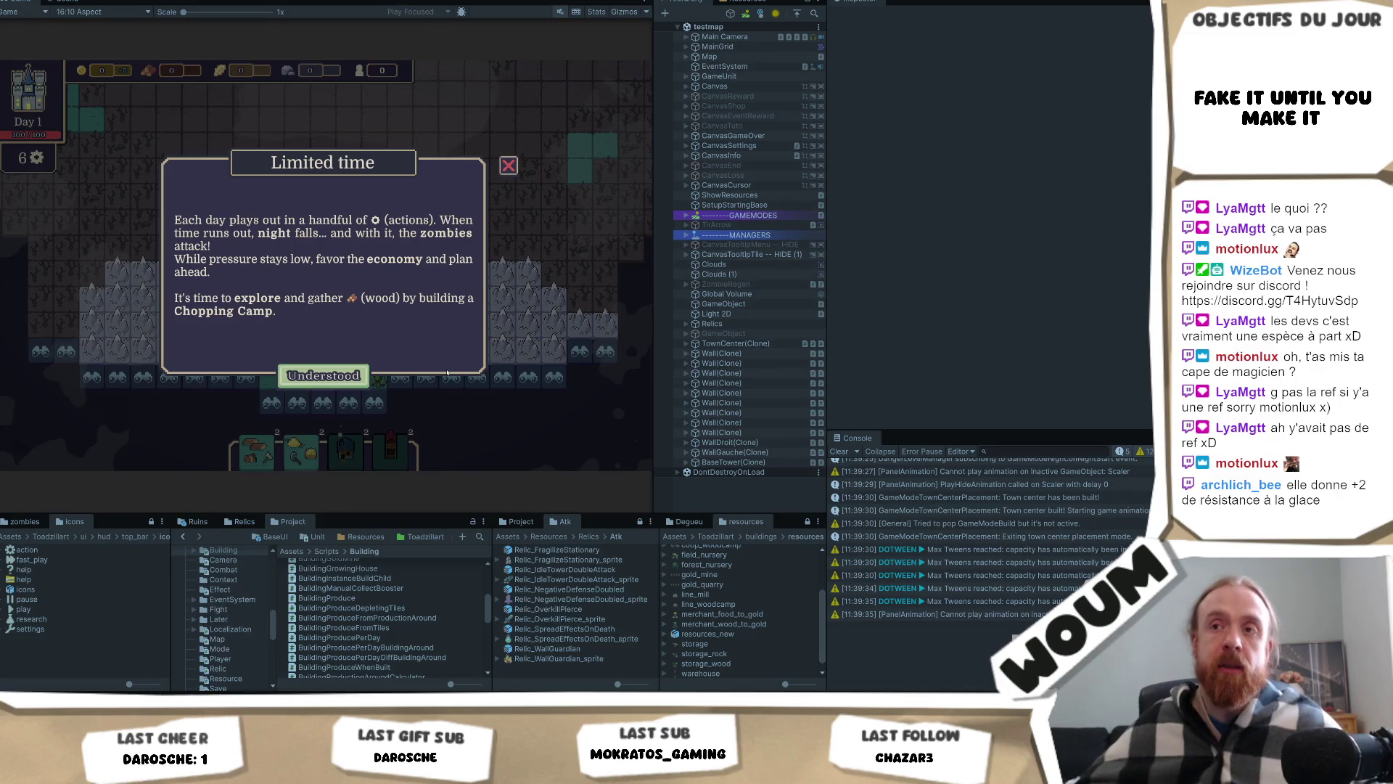
left_click(323, 375)
left_click(349, 331)
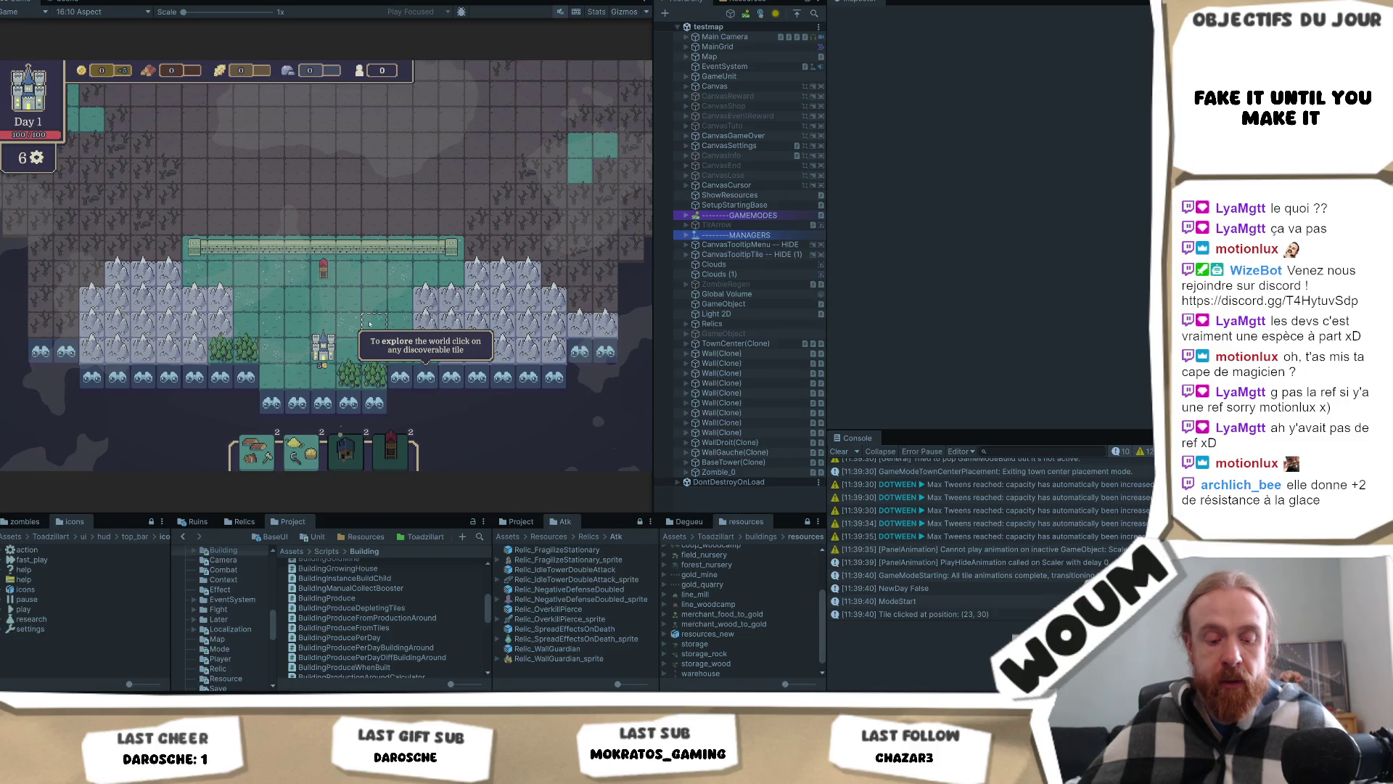
left_click(290, 375)
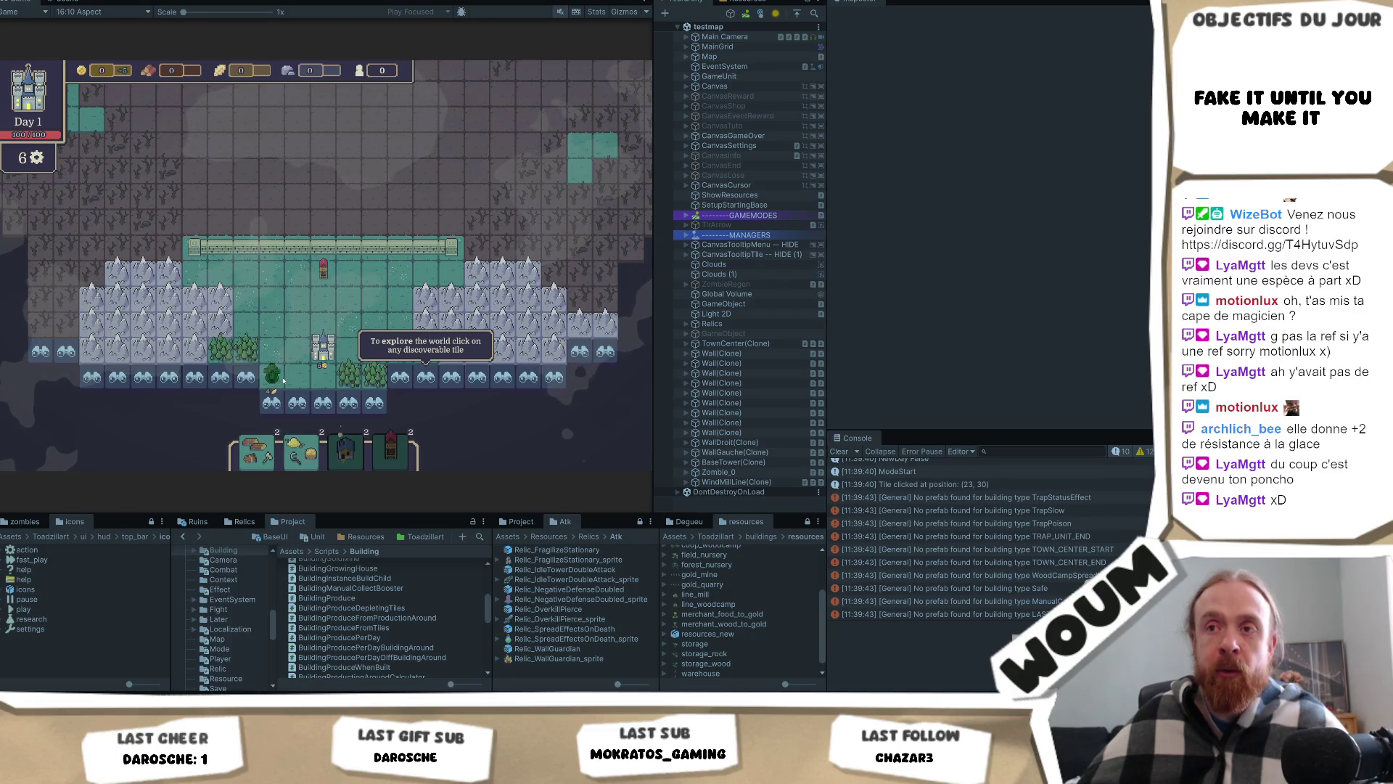
Step: Close the tower details and build a Chopping Camp on a tile near the town centre
mouse_move(276, 361)
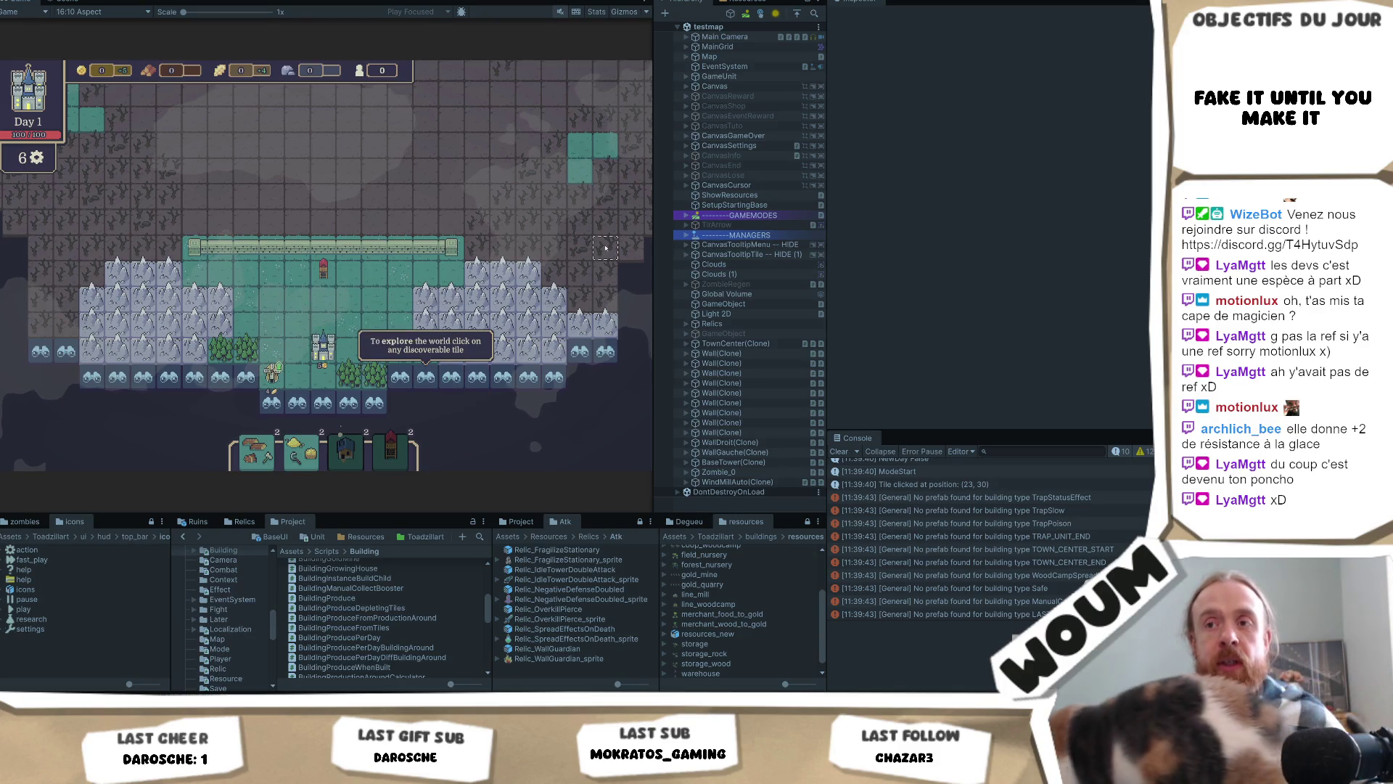
left_click(320, 276)
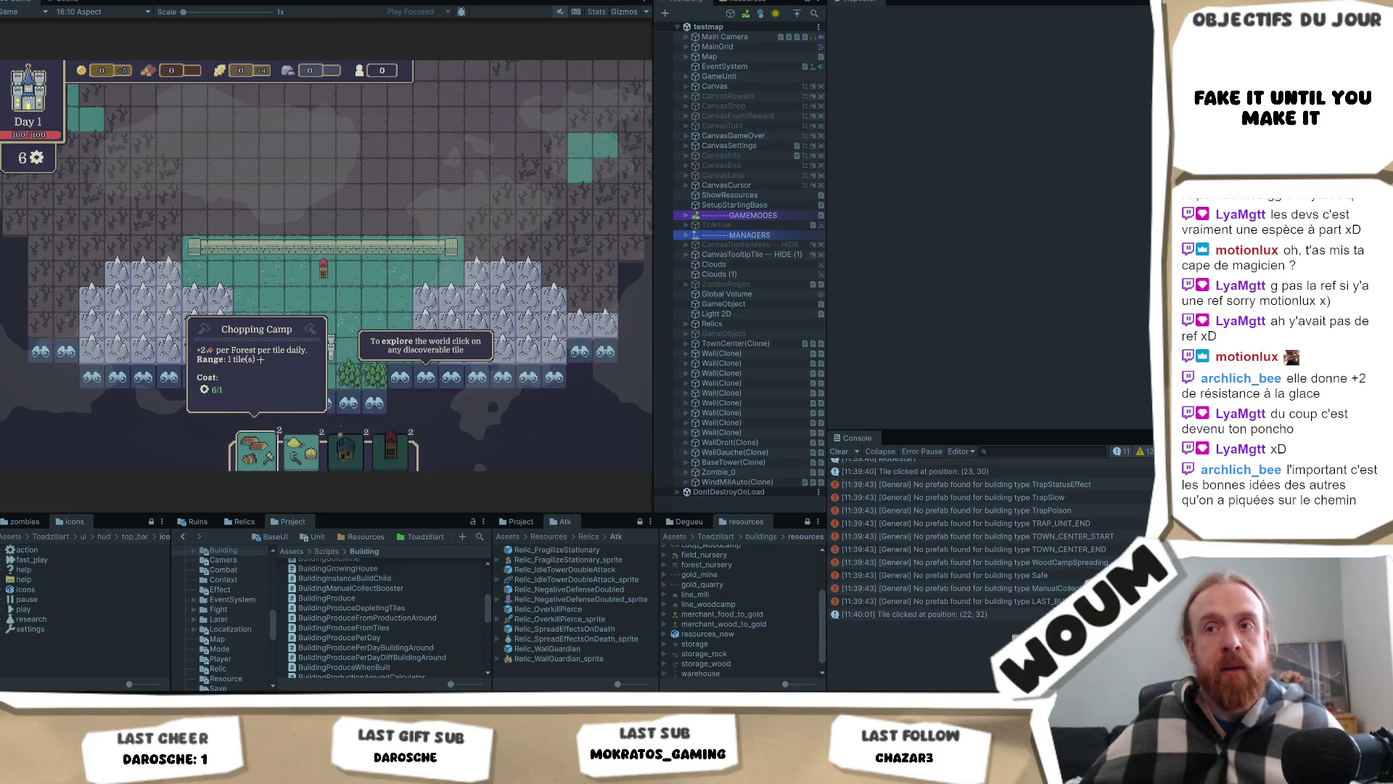
left_click(273, 372)
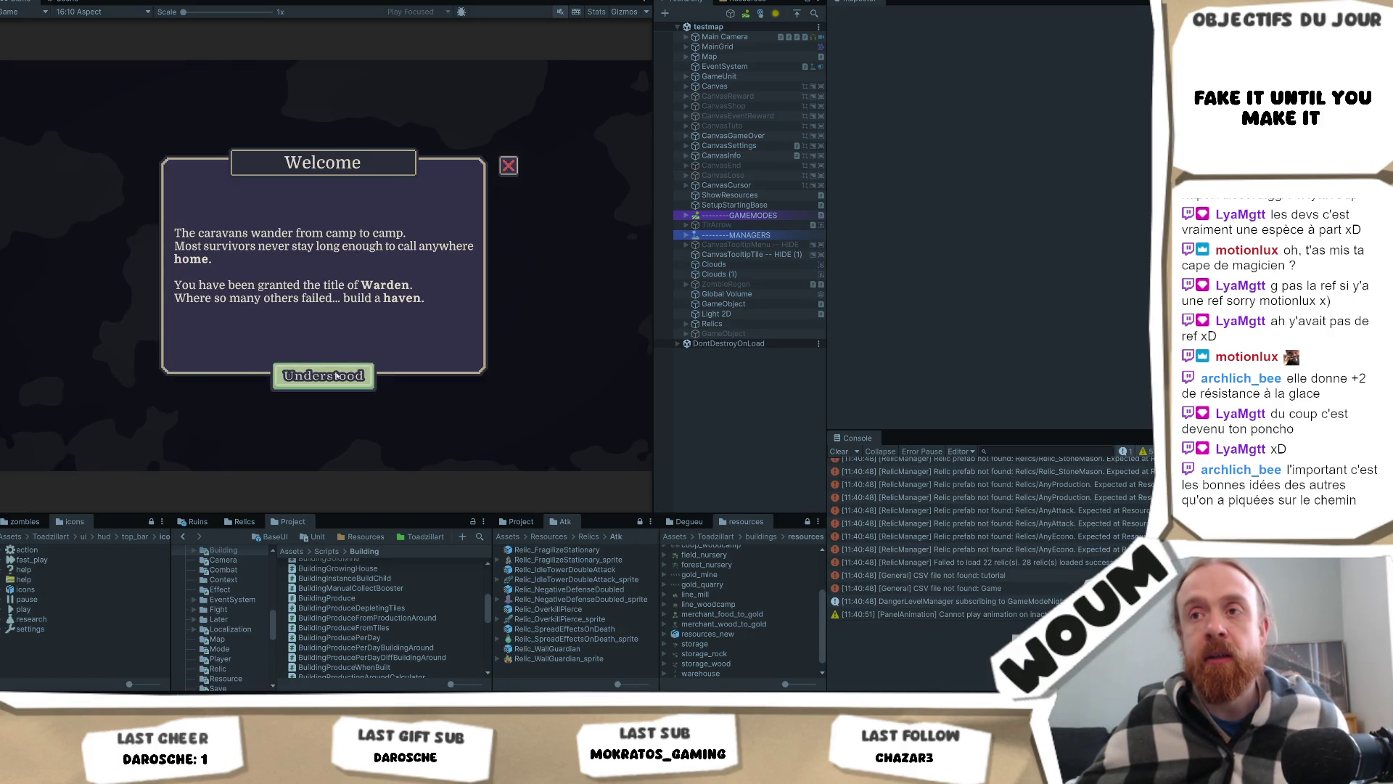
Step: Dismiss the Welcome message, place the town centre, then dismiss the Limited time tutorial
left_click(337, 375)
left_click(320, 351)
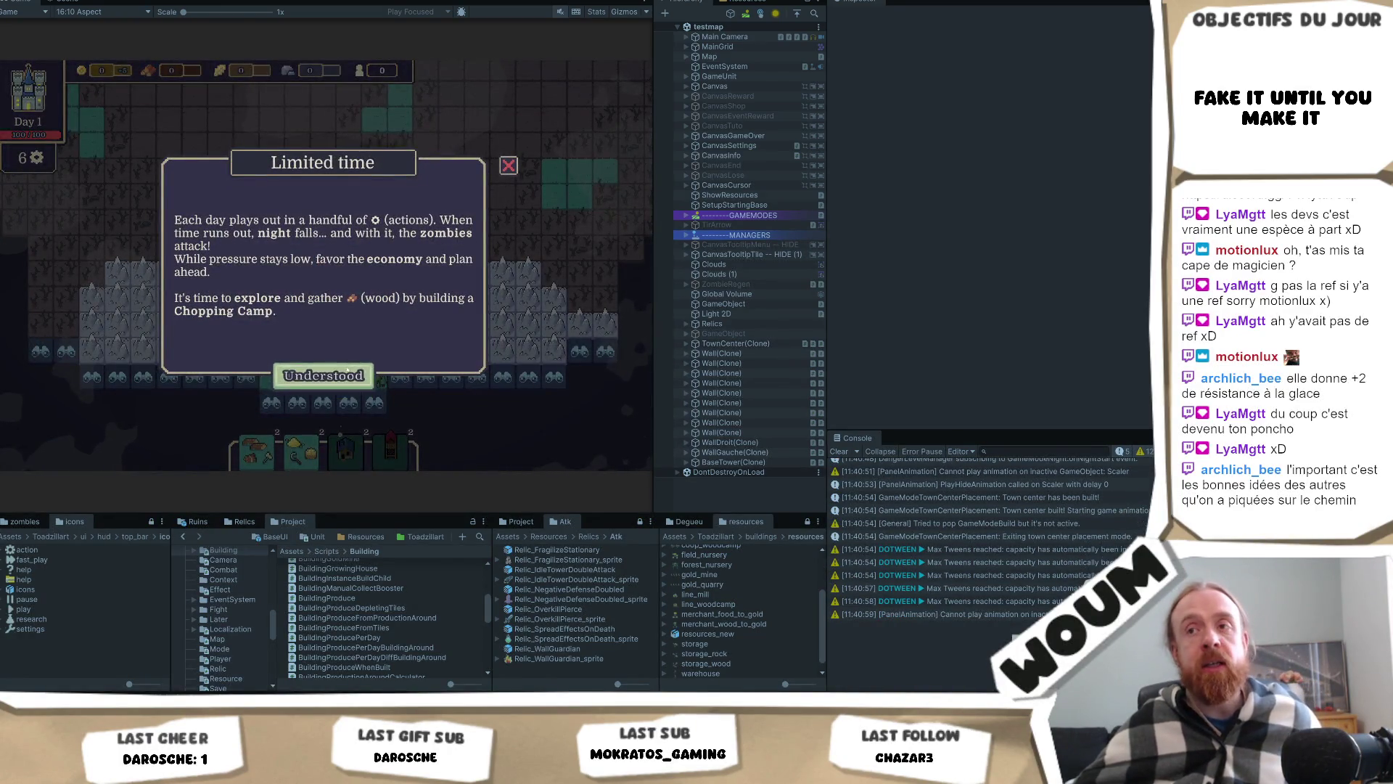
left_click(319, 386)
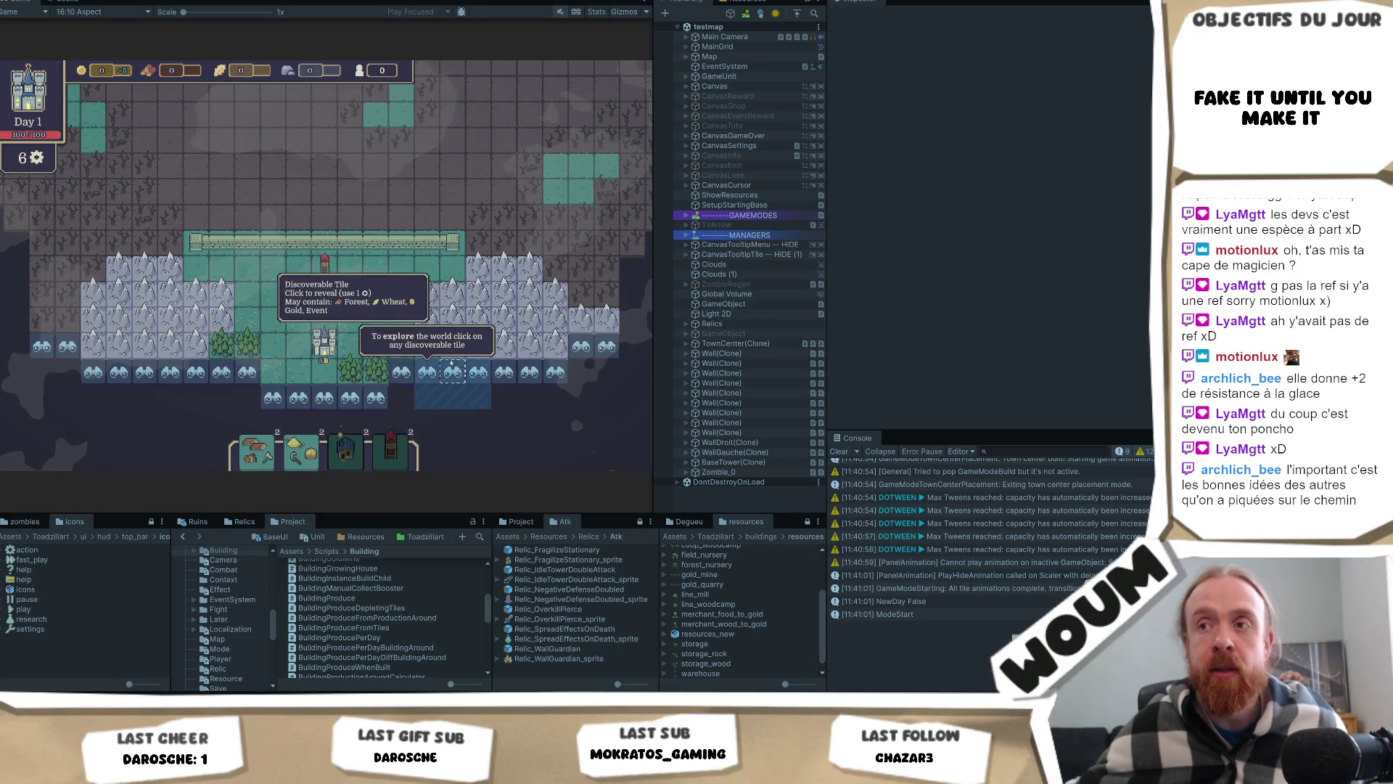
Step: Reveal a lower tile as forest and place a Chopping Camp on it
left_click_drag(427, 376, 405, 330)
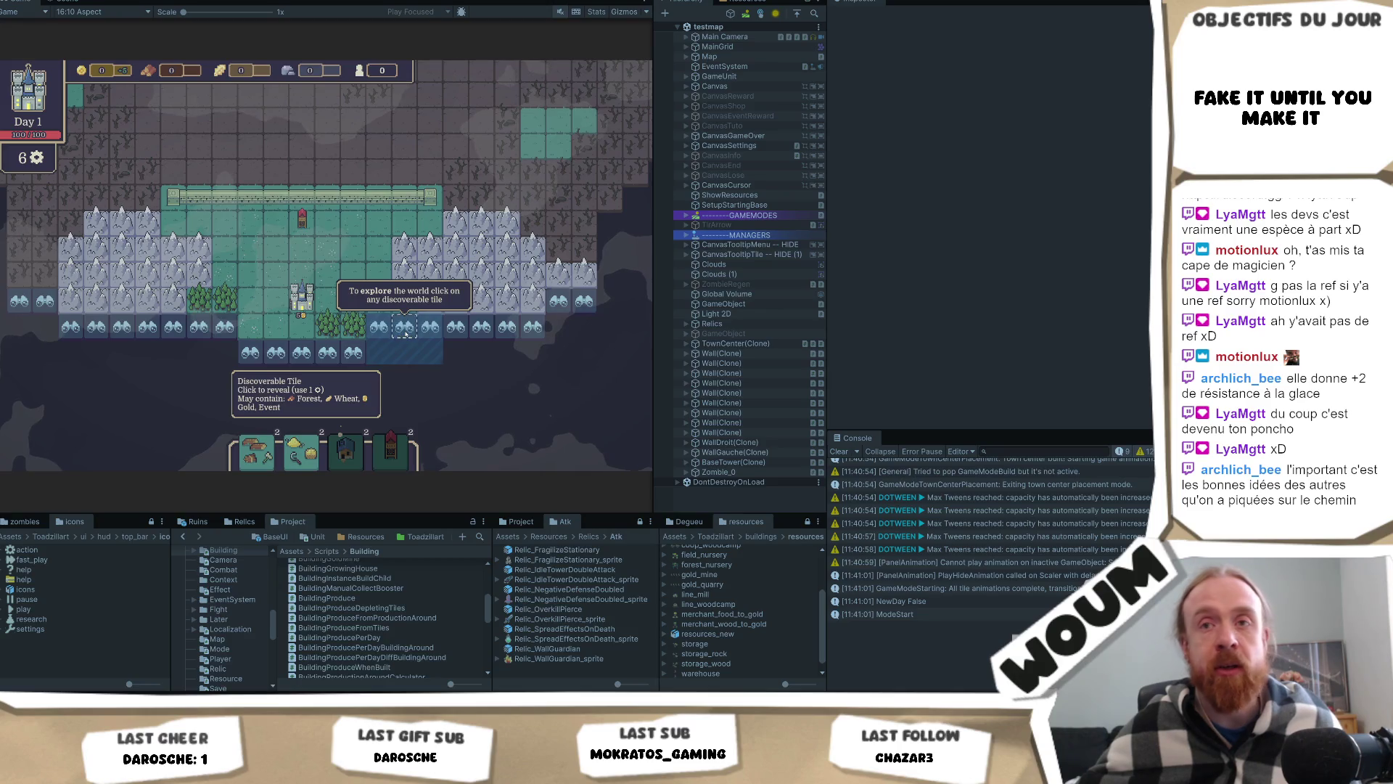
left_click(405, 328)
left_click(265, 453)
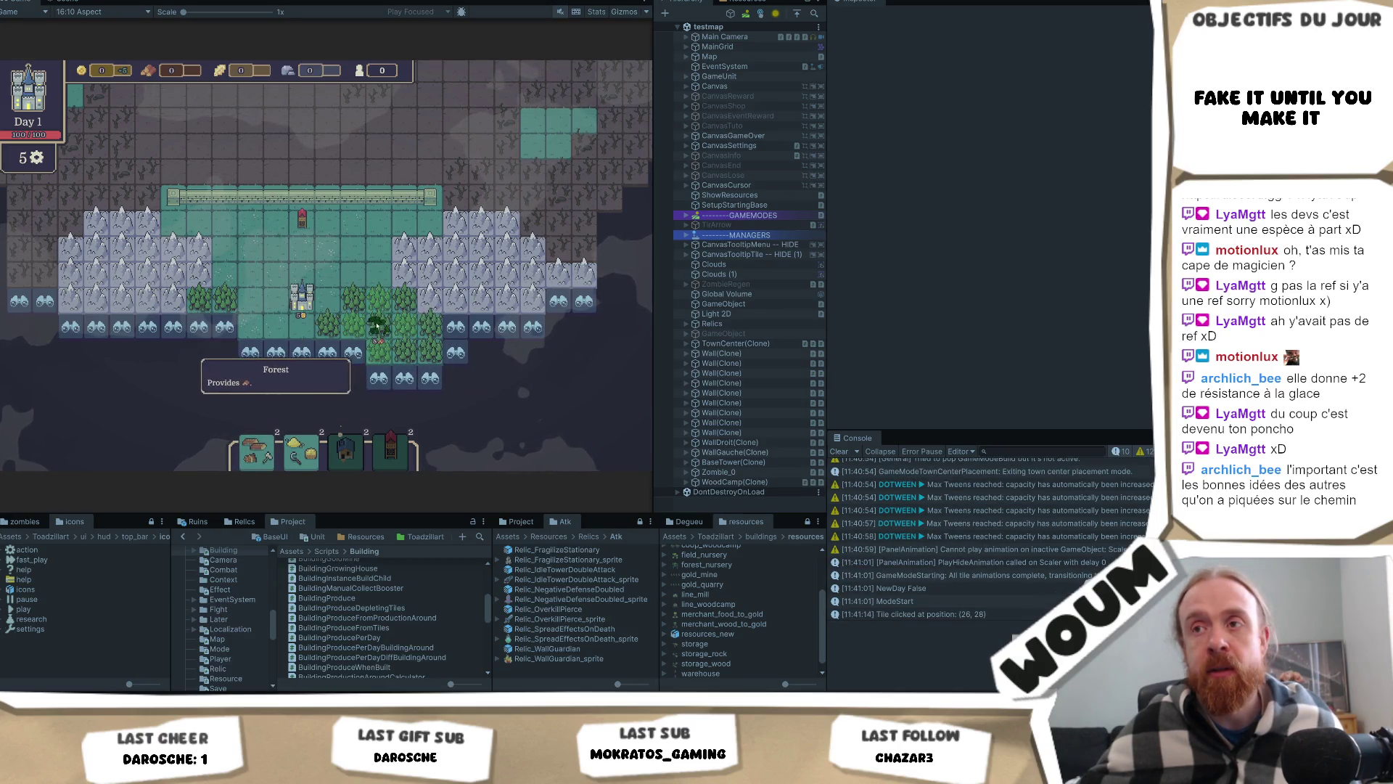
left_click(374, 337)
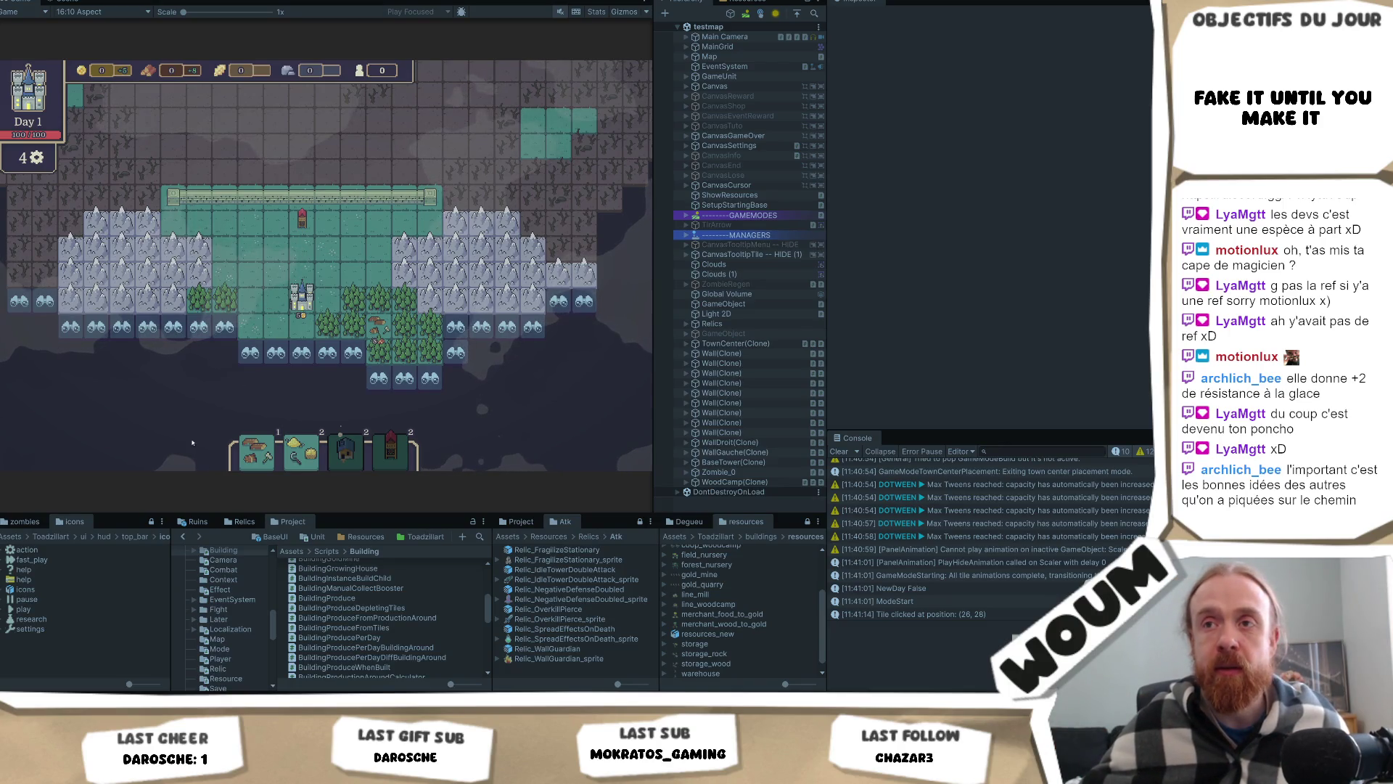
Step: Reveal the lower-left tiles as fields, place a windmill there, and spend the last action exploring
left_click(250, 352)
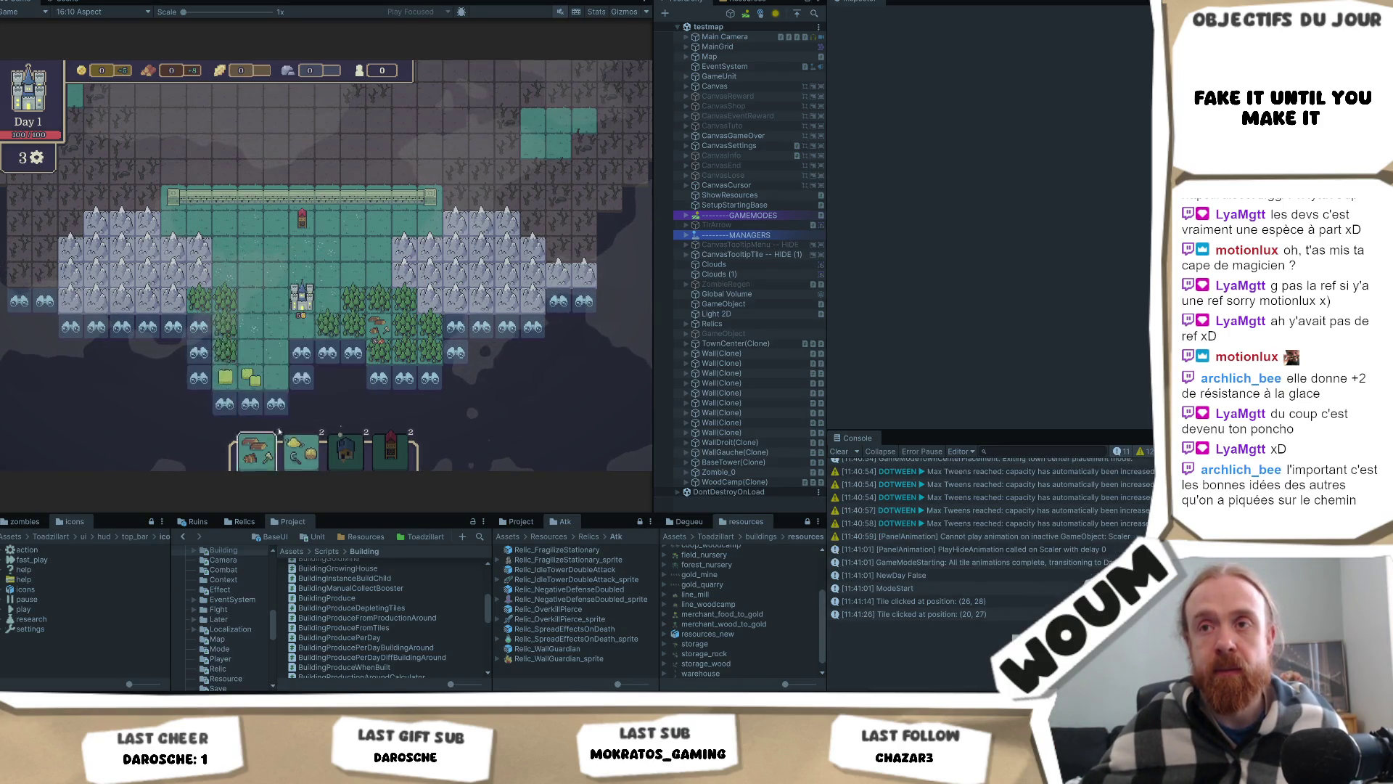
left_click(224, 403)
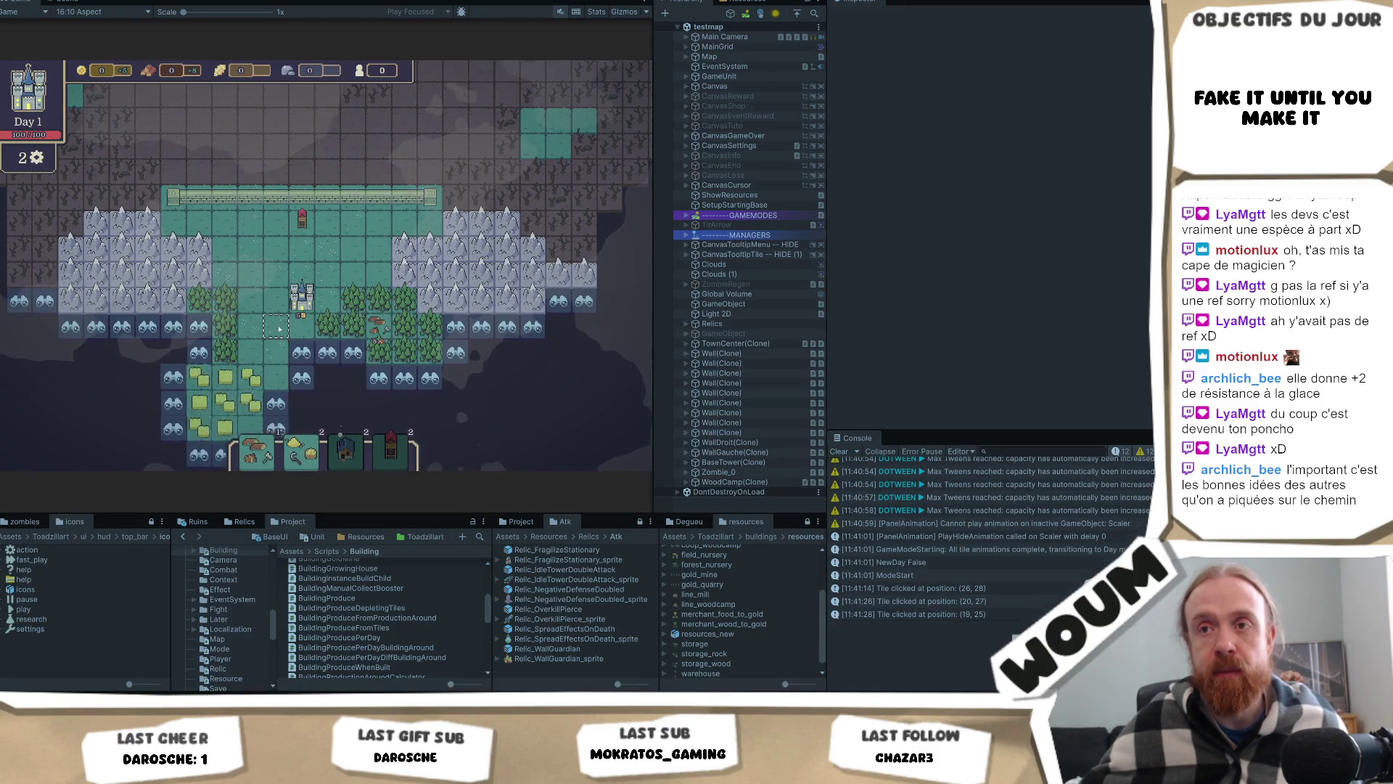
left_click_drag(301, 453, 227, 366)
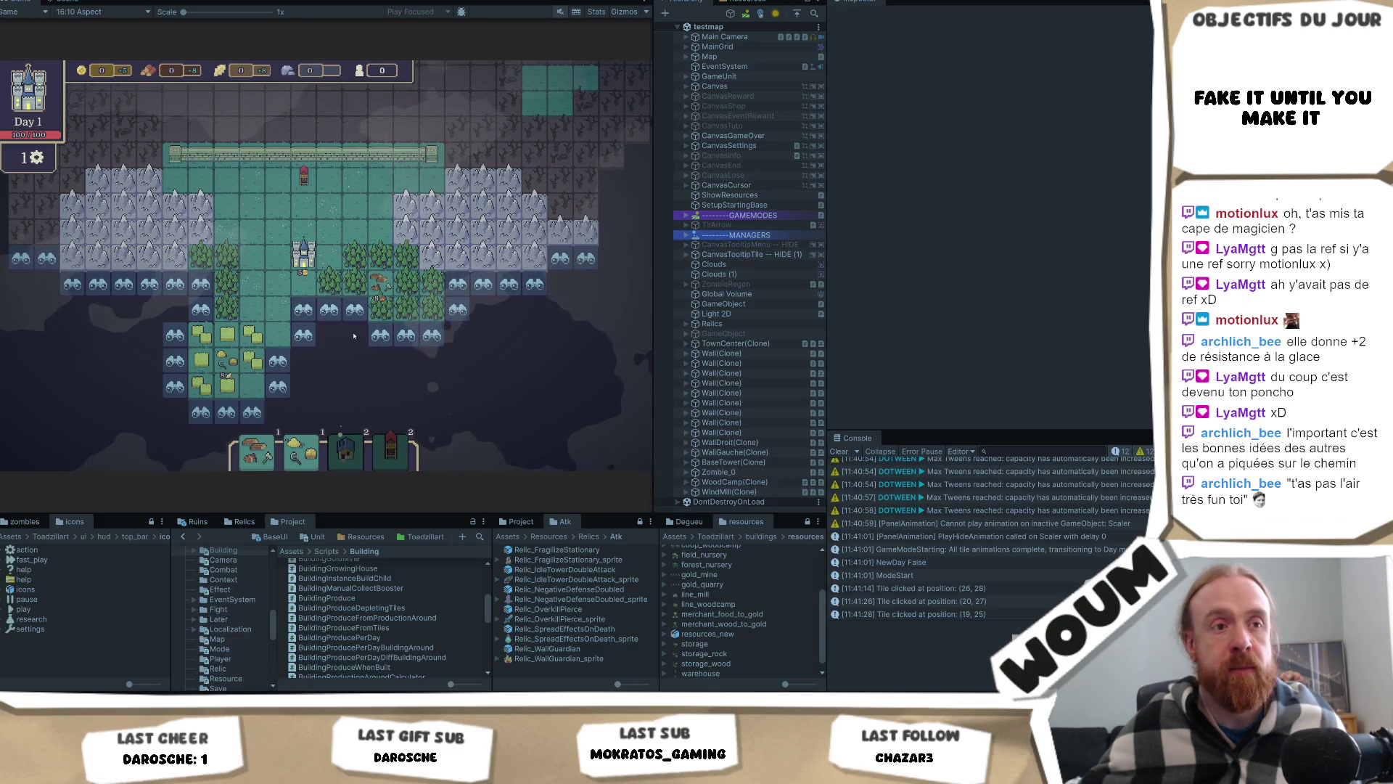
left_click(305, 330)
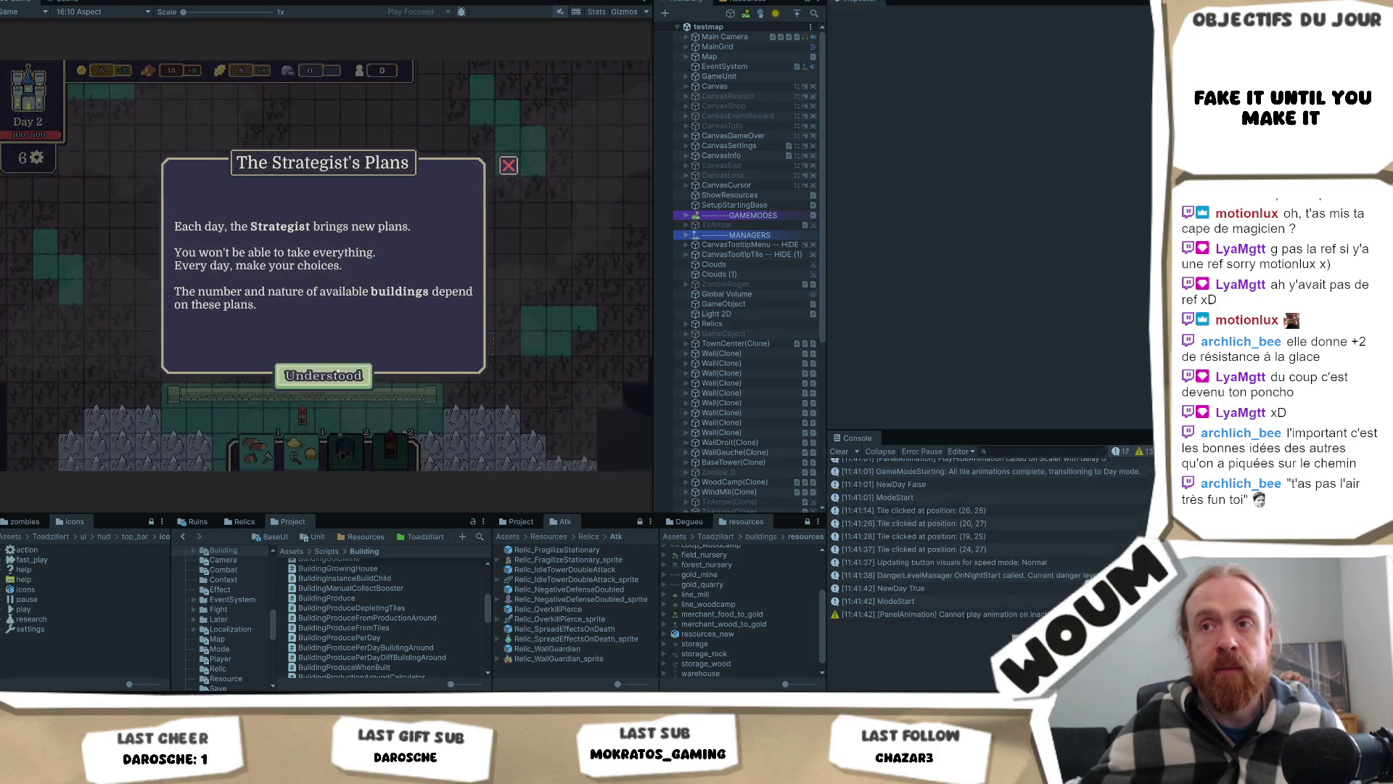
Step: Dismiss The Strategist's Plans, take 1x Automatic Chopping, then explore and harvest map tiles
left_click(342, 374)
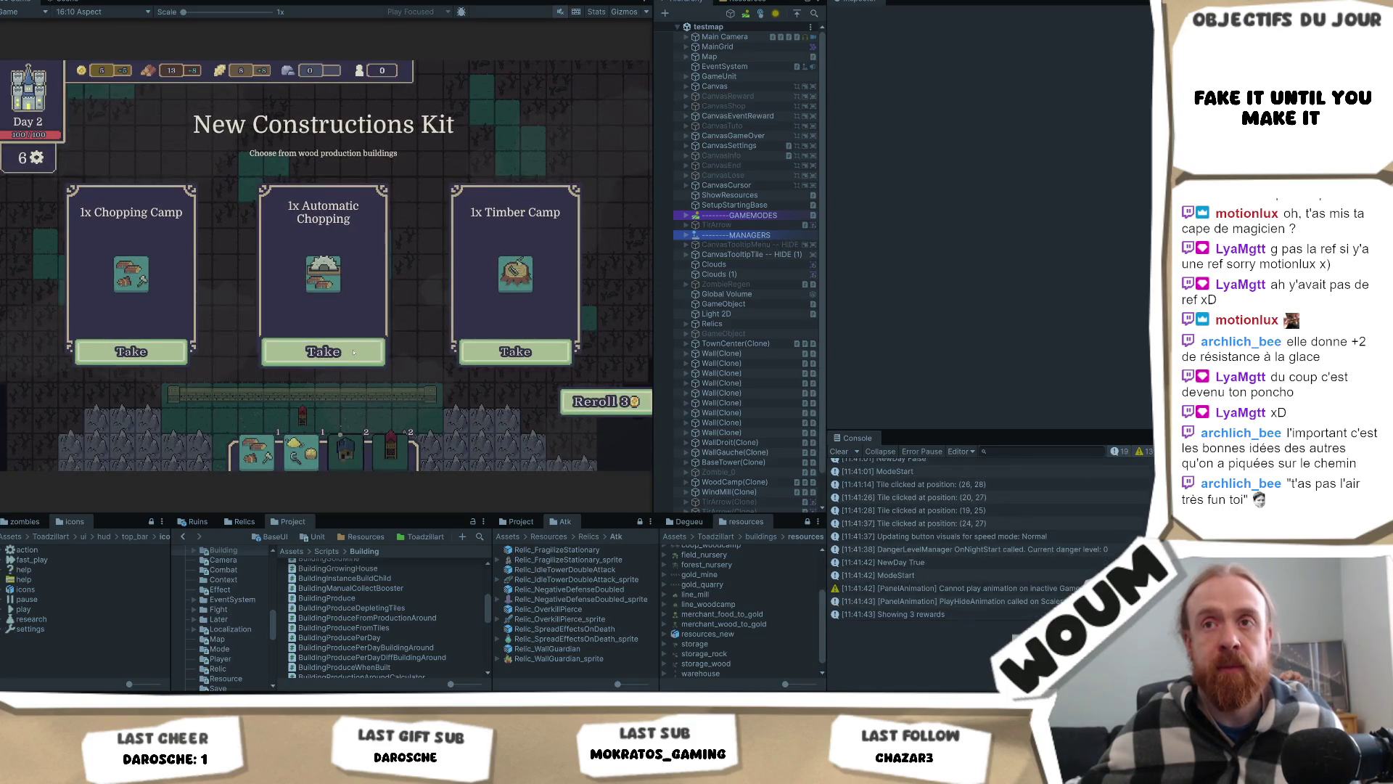
left_click(353, 353)
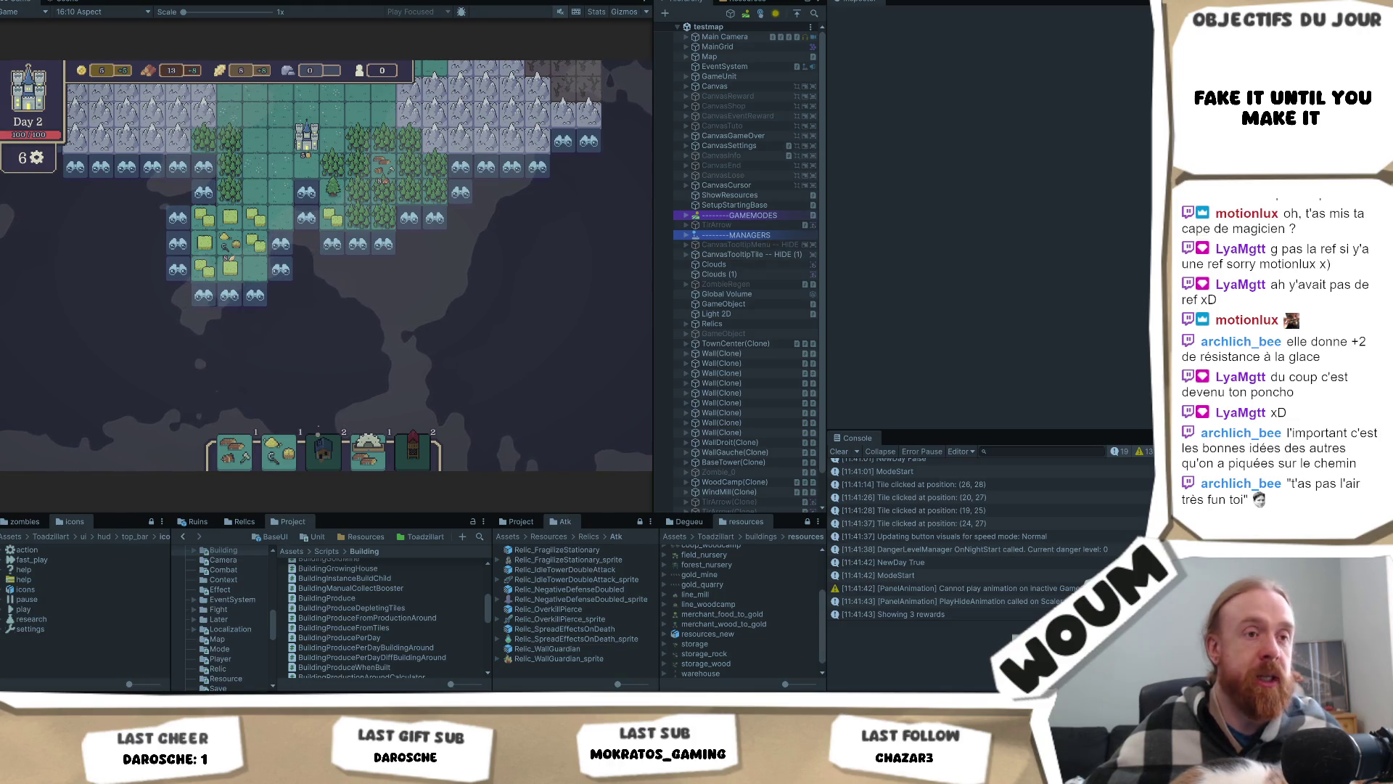
left_click(442, 325)
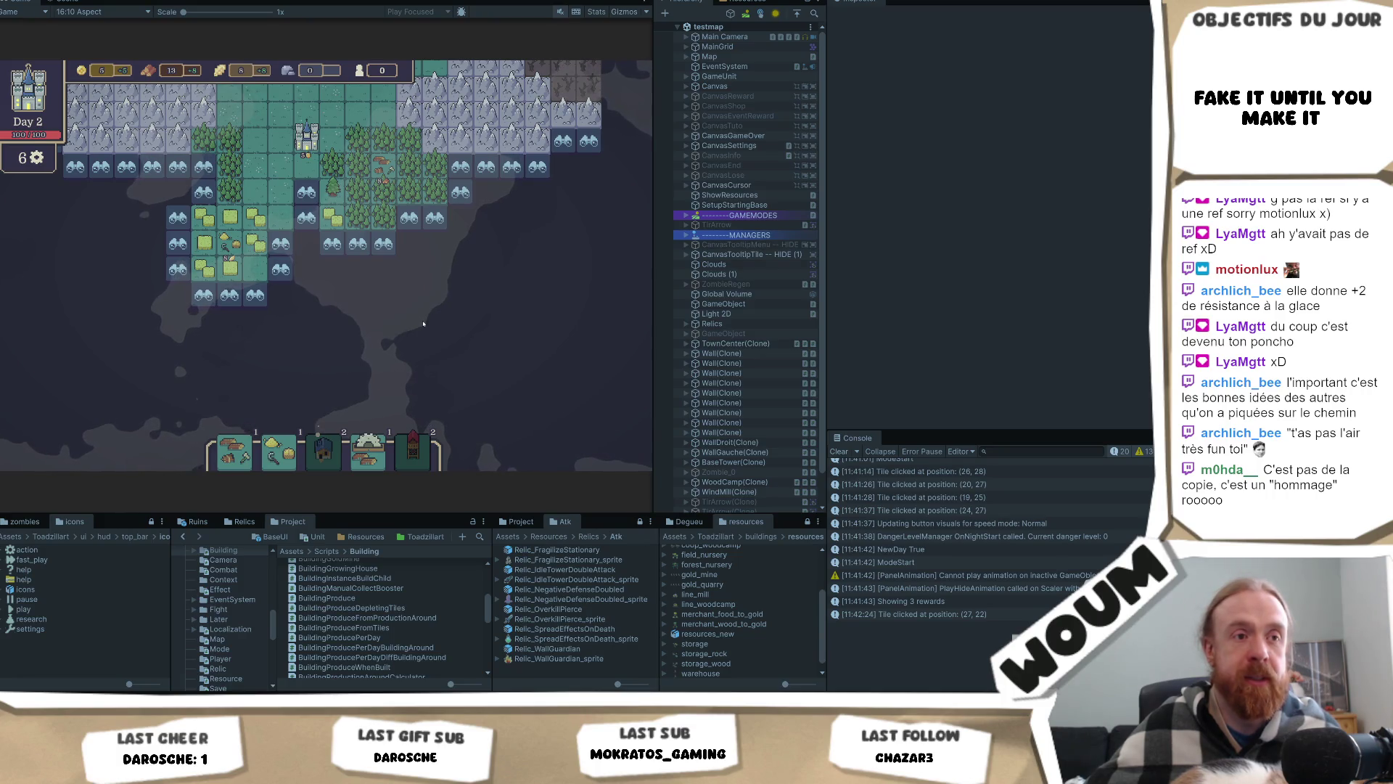
left_click(326, 252)
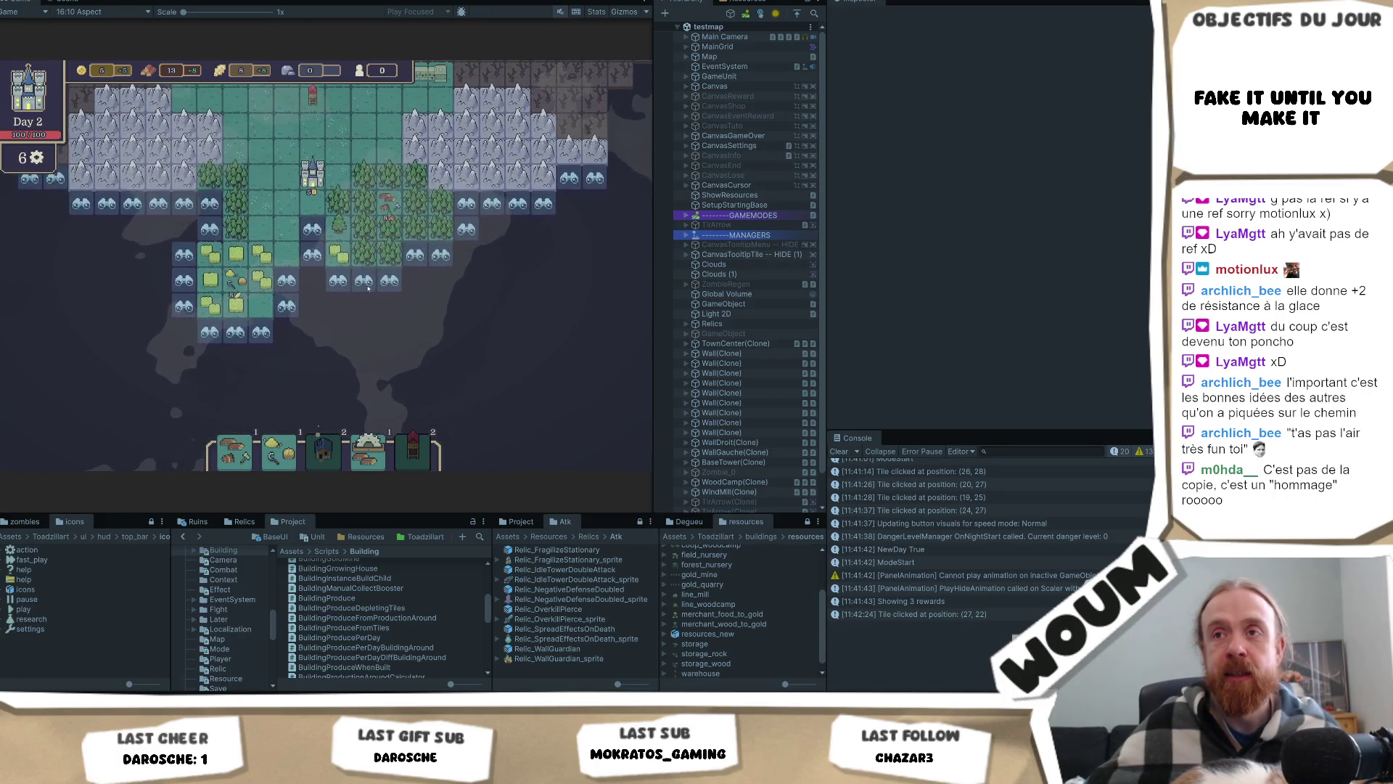
Step: Pan the map down to show the top wall row and select tile (21, 26)
left_click_drag(417, 322, 414, 347)
mouse_move(341, 309)
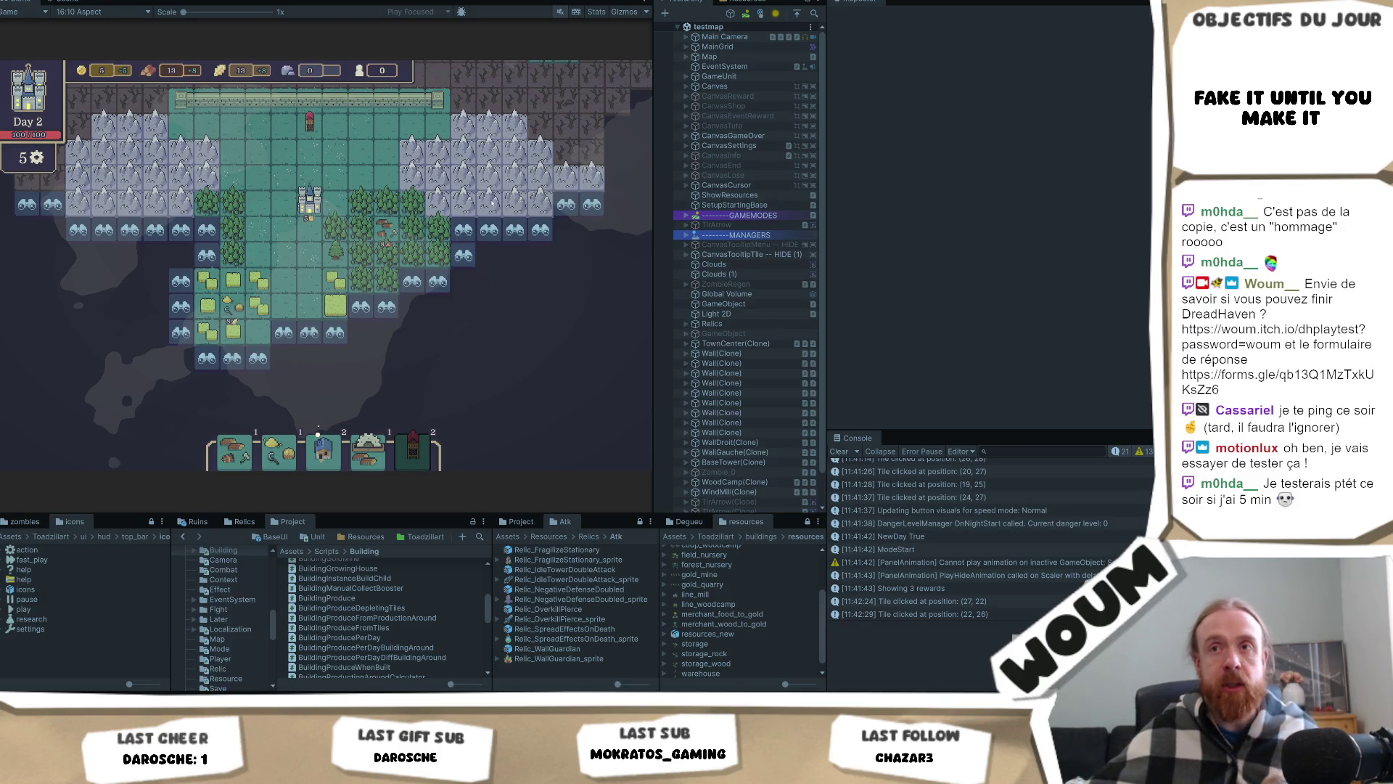
left_click(285, 282)
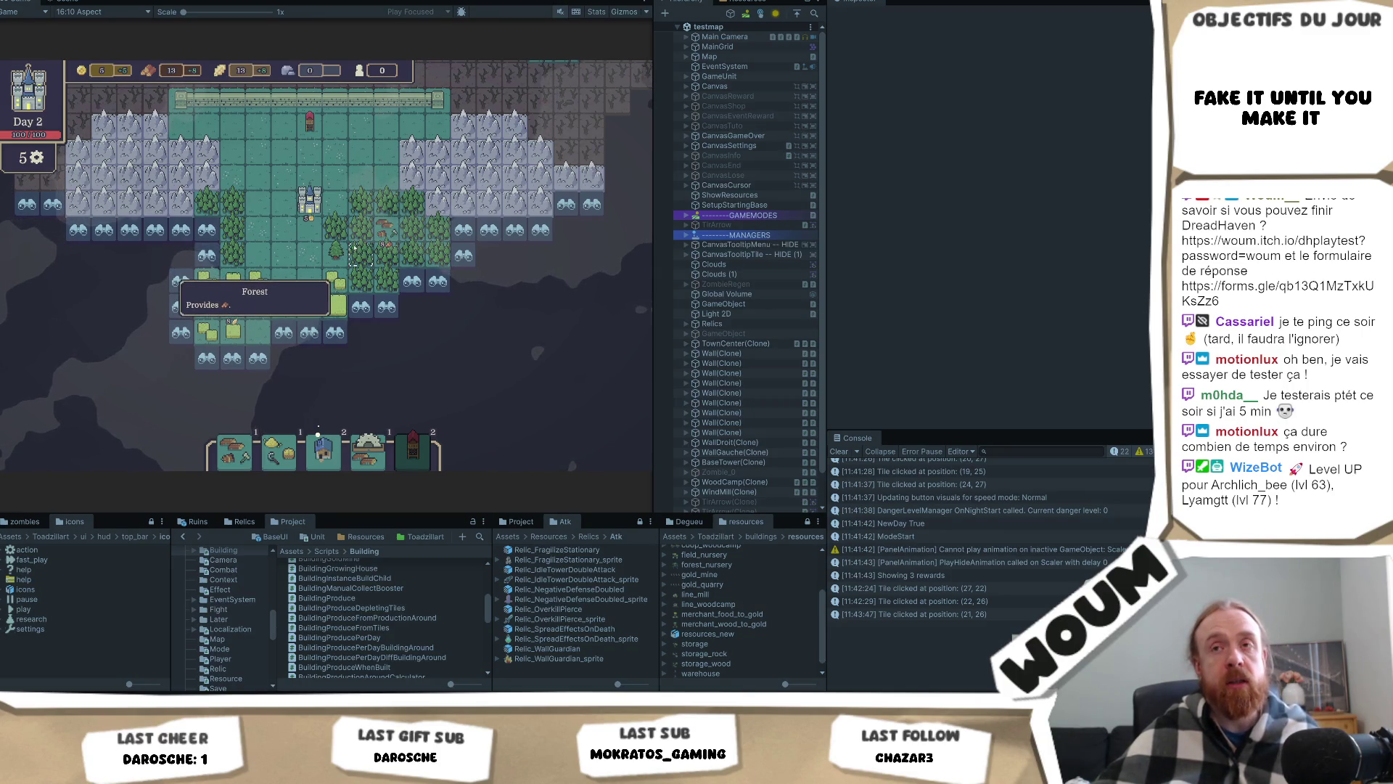
Step: Read the nearby forest tile's tooltip, then switch to the web browser
mouse_move(258, 281)
mouse_move(180, 290)
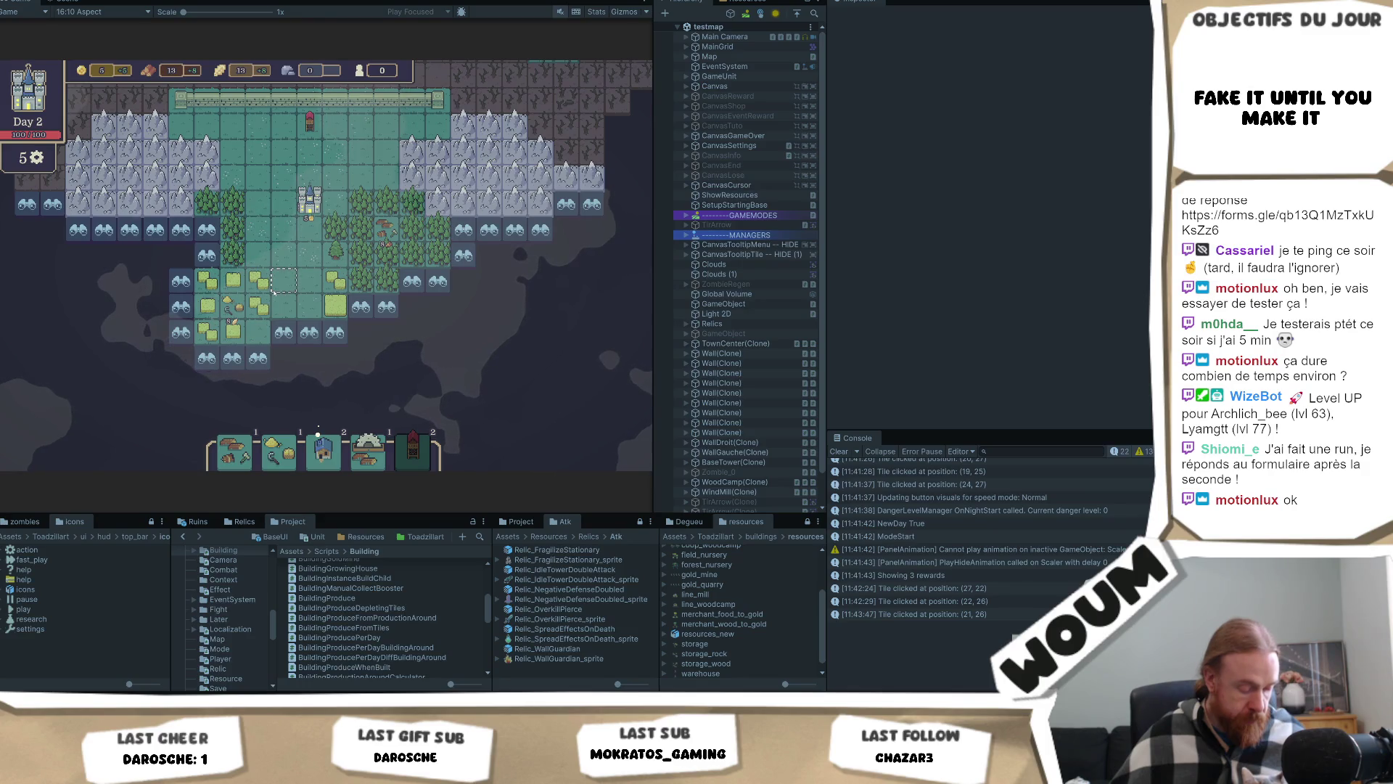
mouse_move(249, 231)
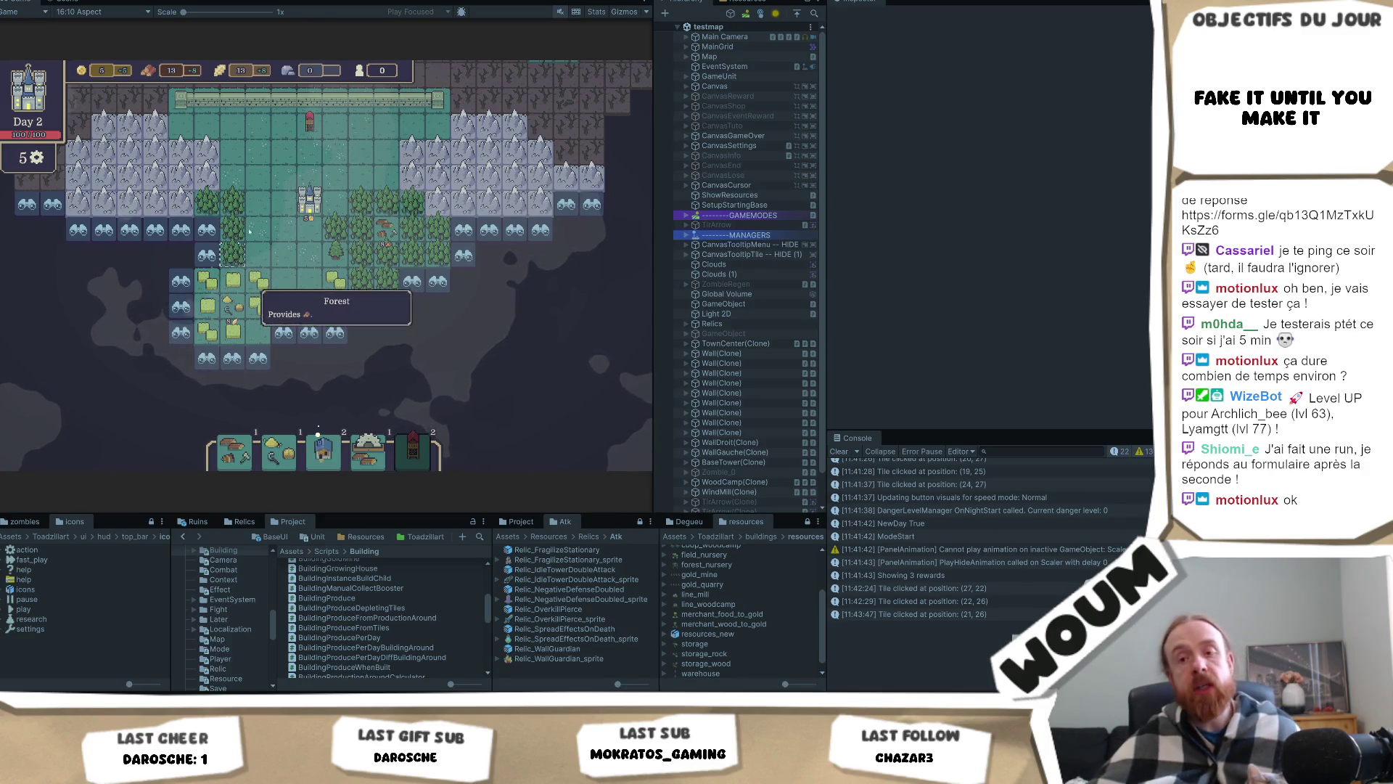
key("alt+Tab")
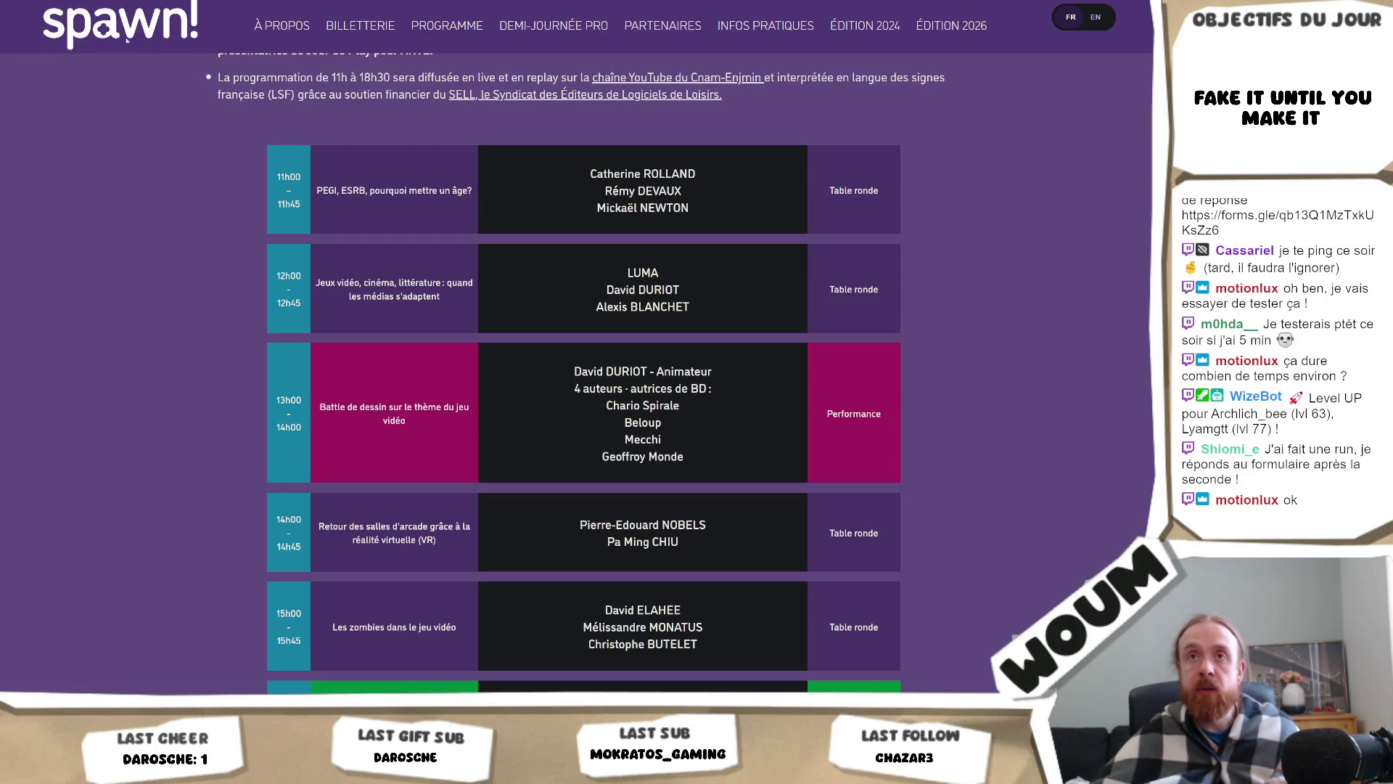
Step: Create a card 'Durée de la partie en fin de game' in the A faire Default Zone
key("alt+Tab")
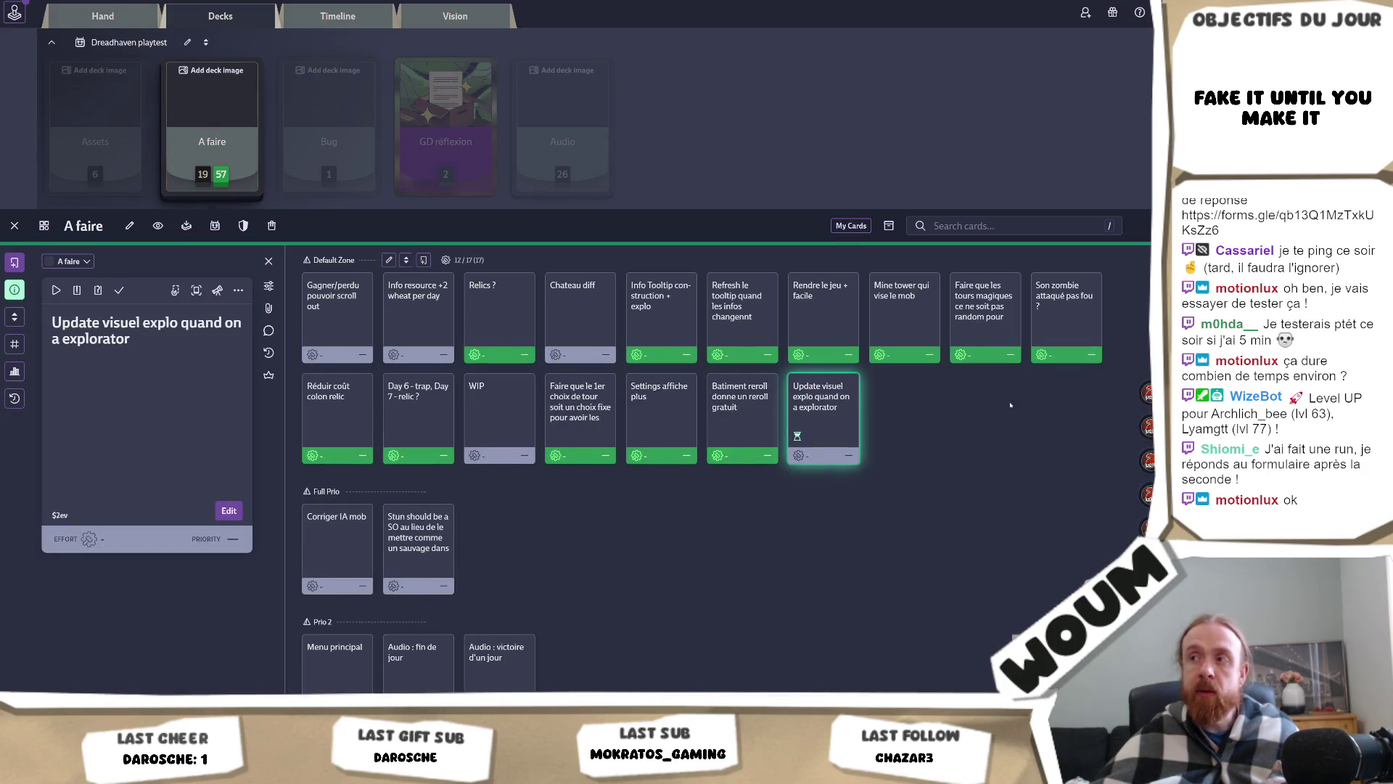
left_click(423, 260)
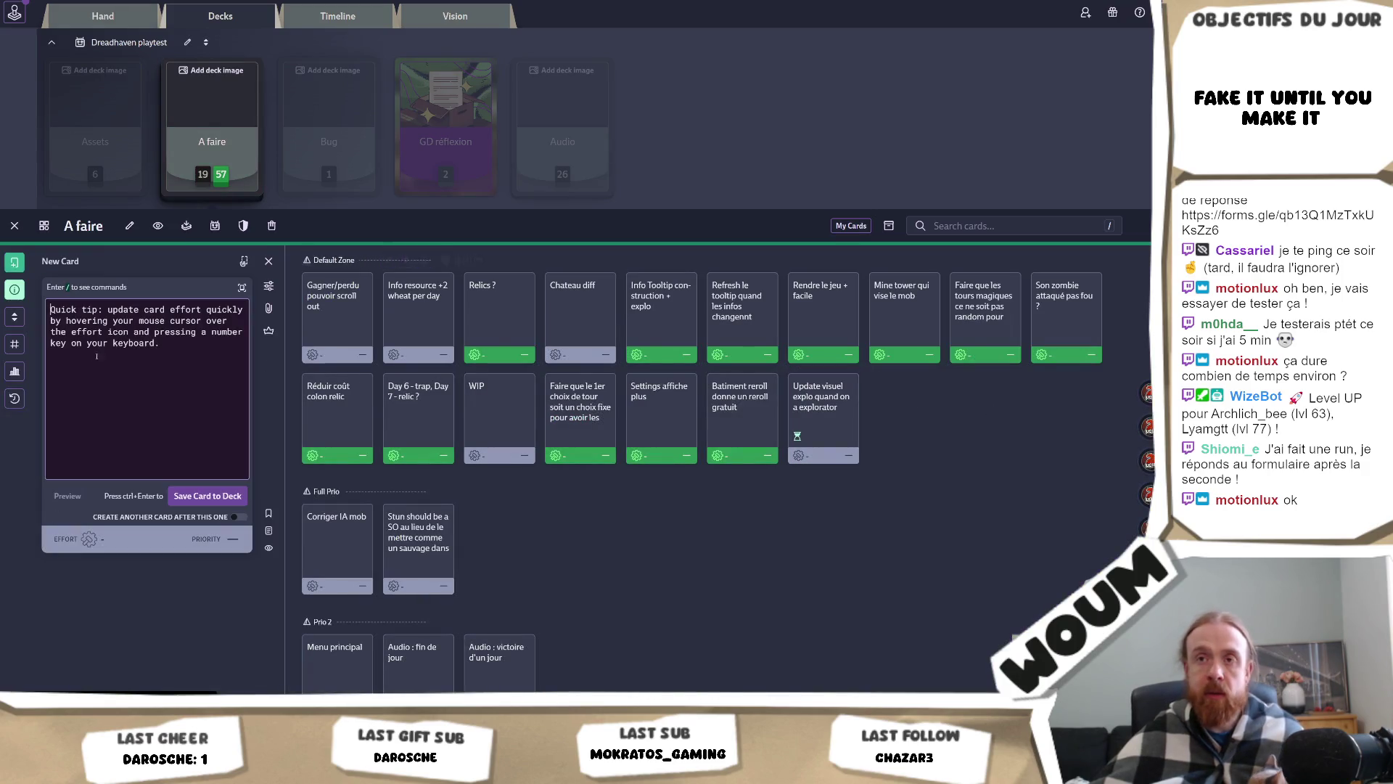
type("Duré")
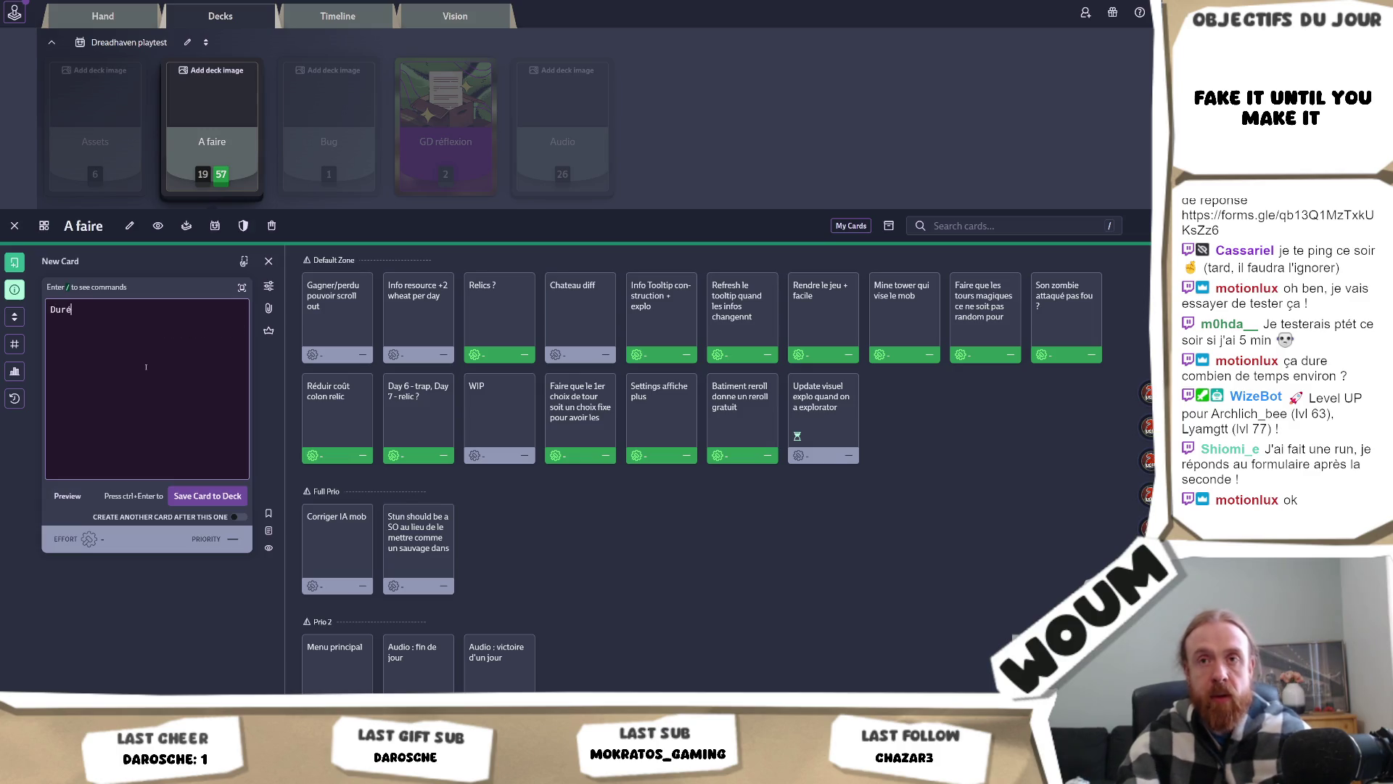
type("e de la partie en f")
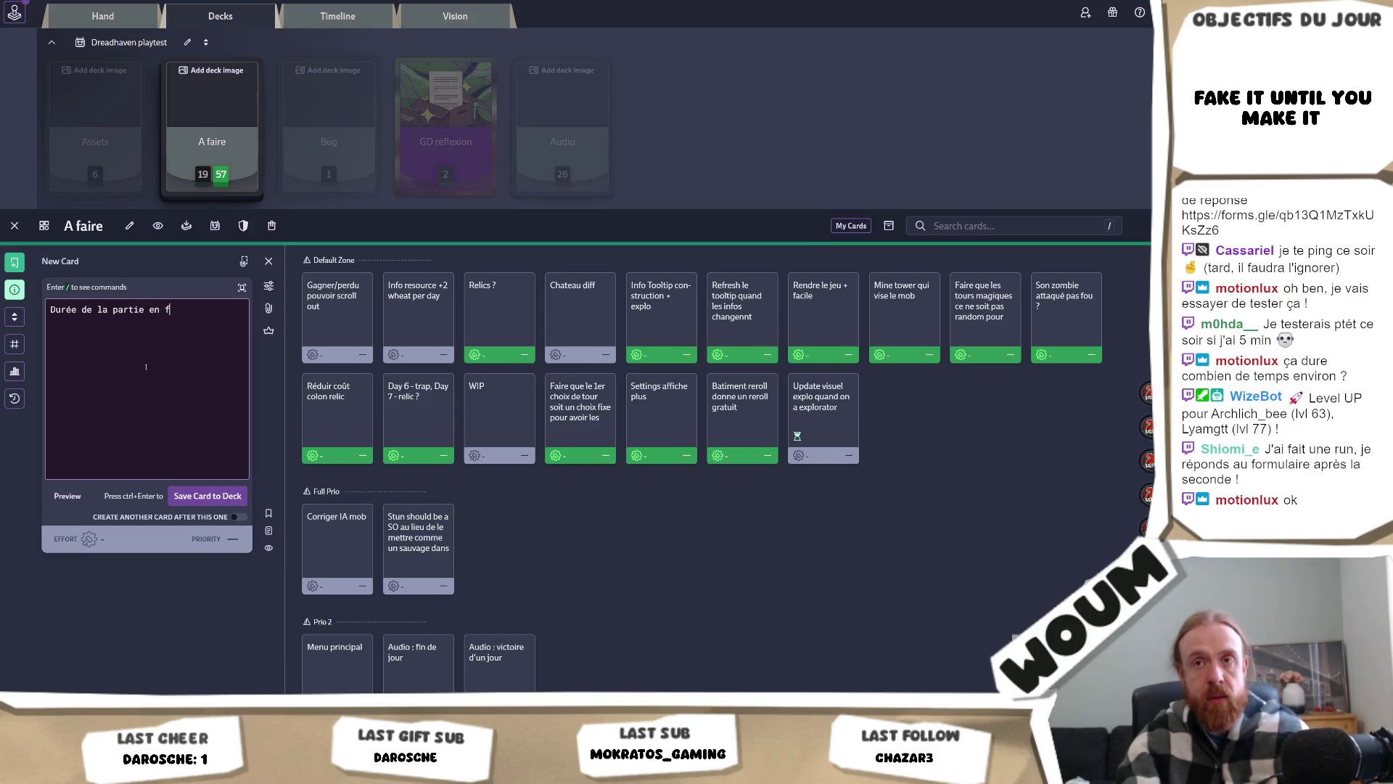
type("in de game")
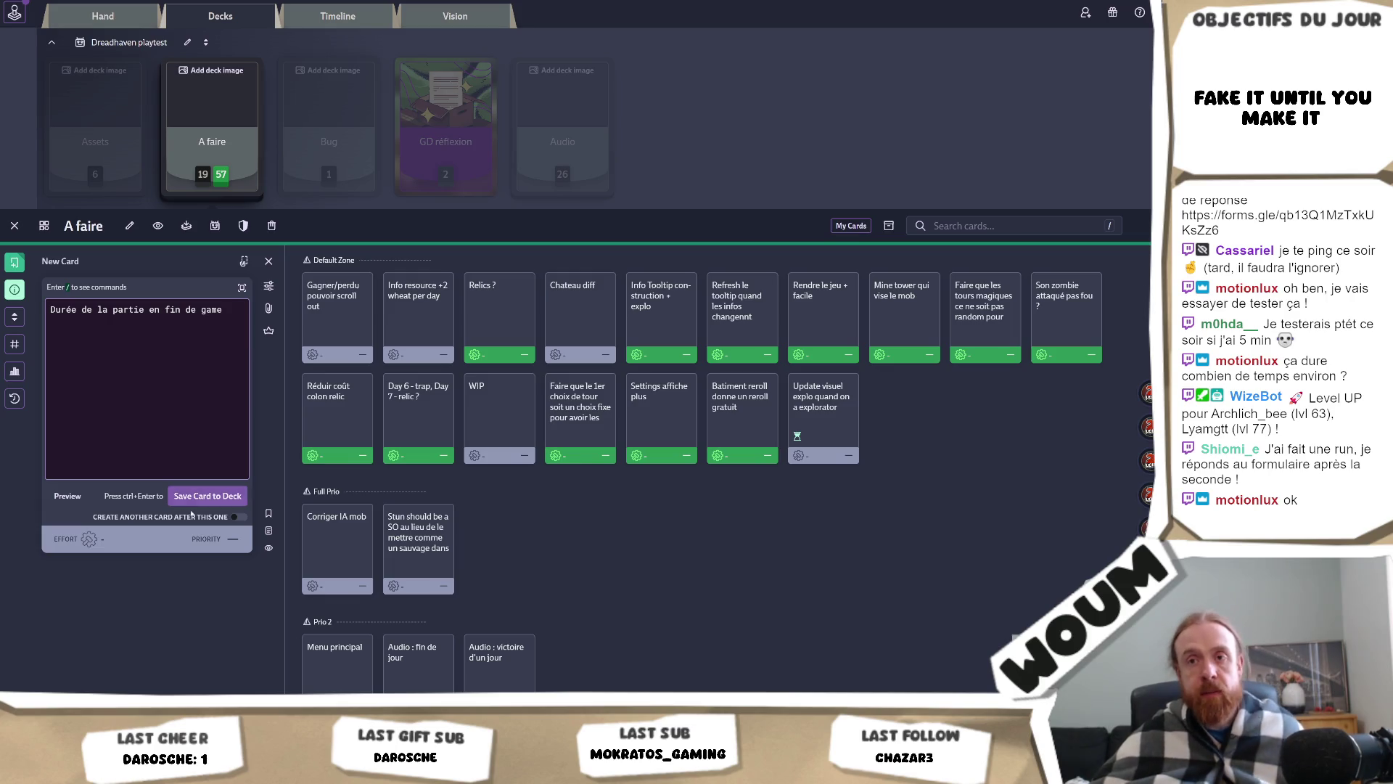
key("ctrl+Return")
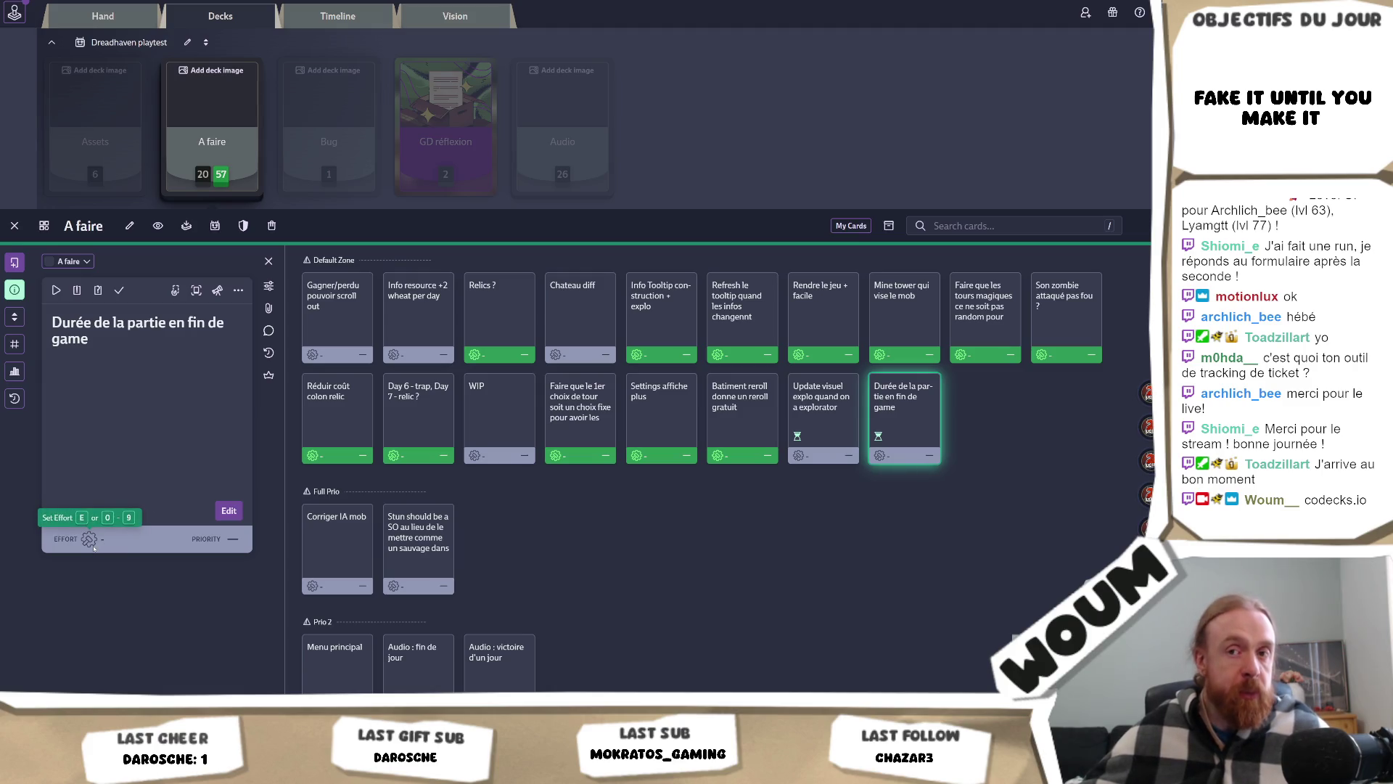
scroll(280, 239, "up", 1)
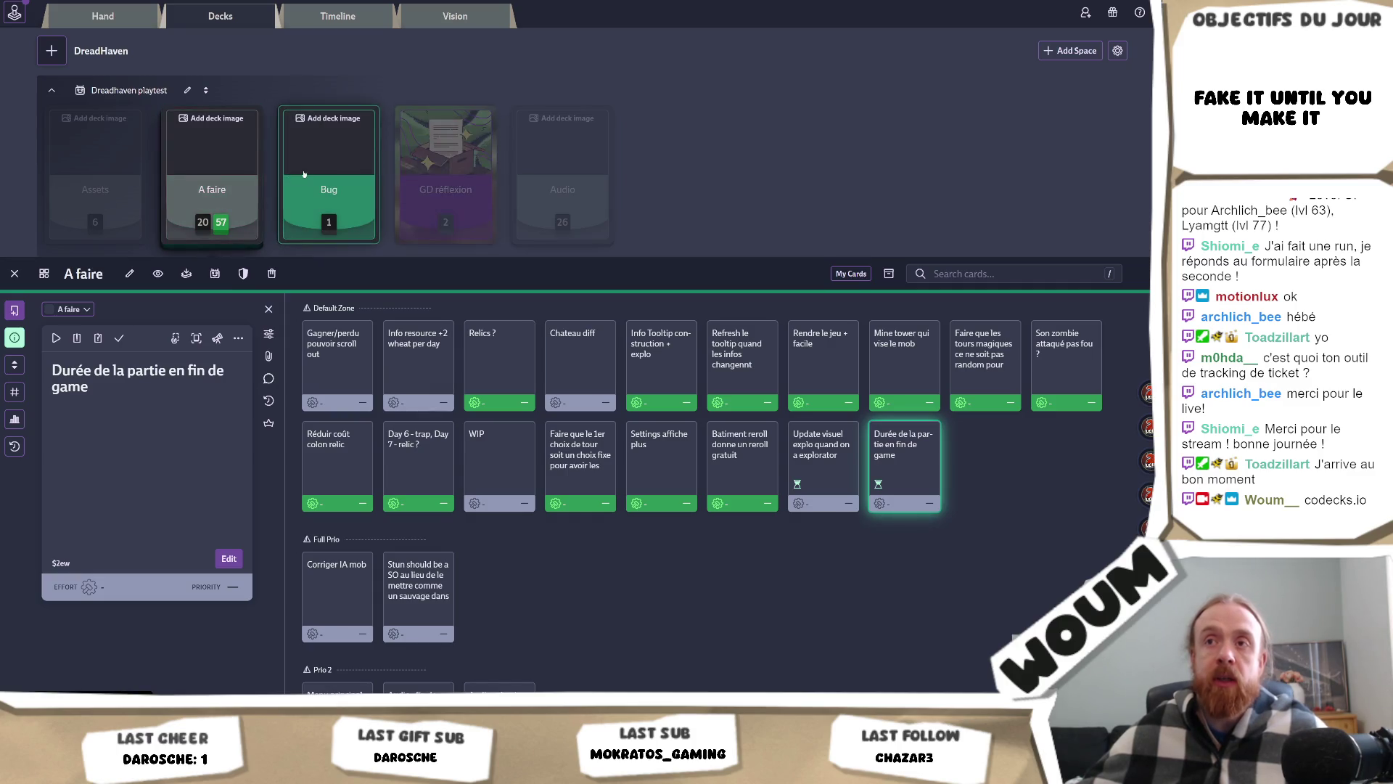
Step: Visit the Bug deck, return to A faire, and open the 'Day 6 - trap, Day 7 - relic ?' card
left_click(295, 188)
scroll(240, 217, "up", 1)
left_click(228, 218)
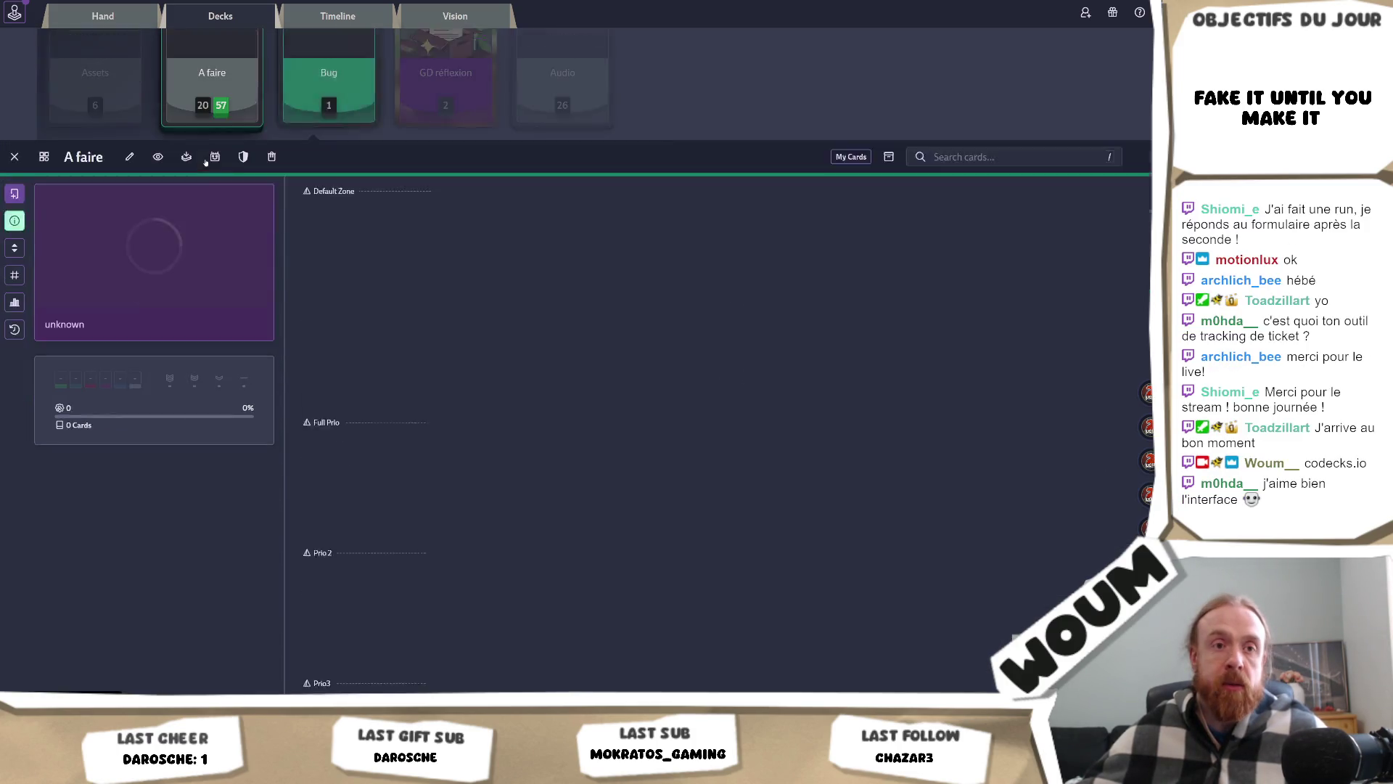
scroll(406, 406, "up", 2)
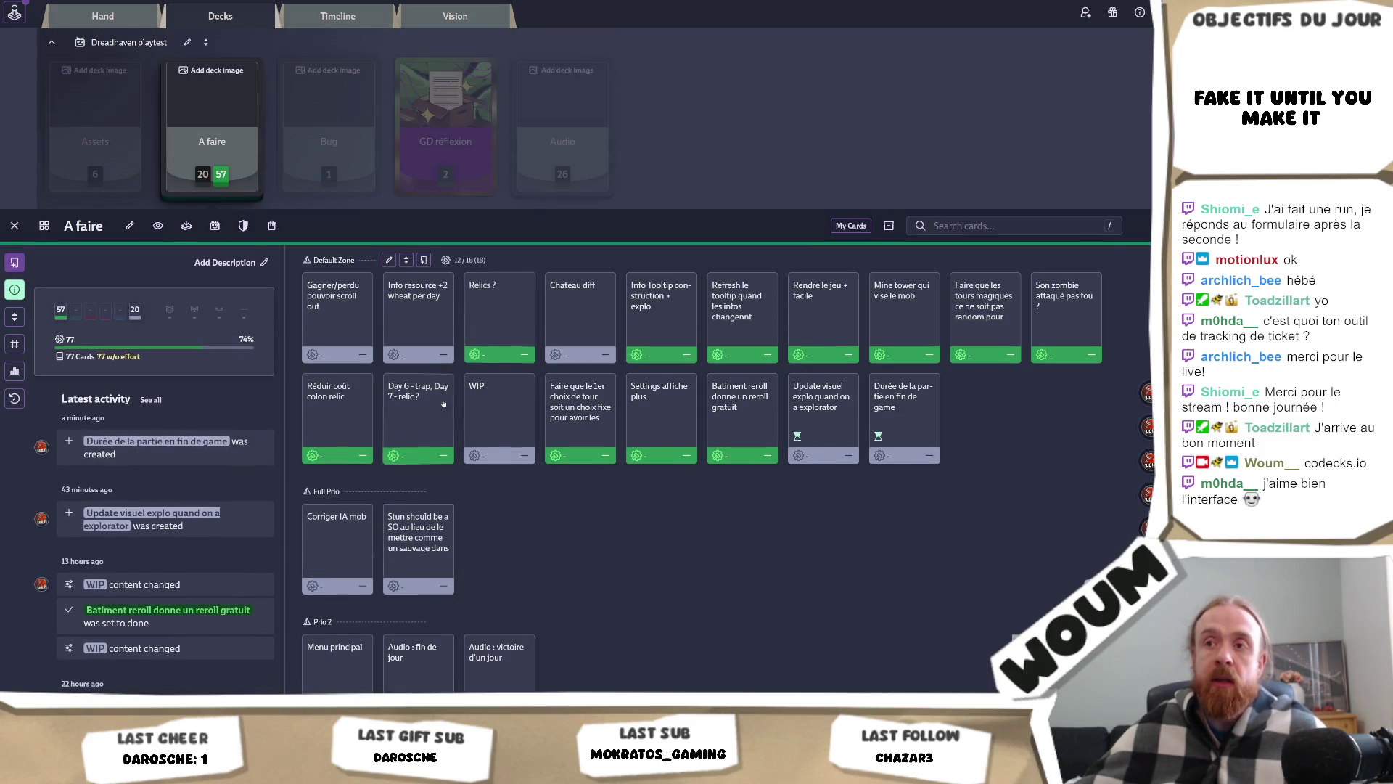
left_click(421, 424)
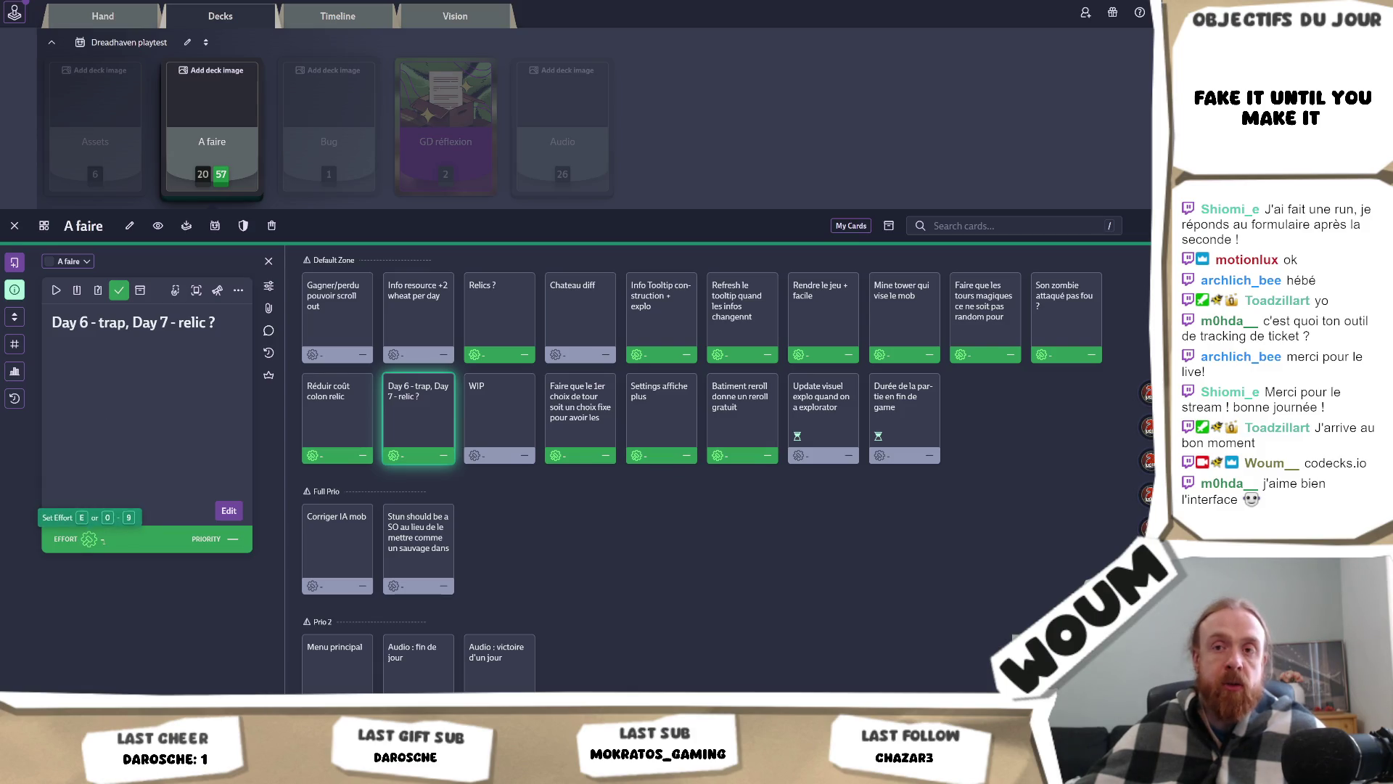
Step: Check the card's Effort options, then close the card and the Level side panel
left_click(98, 541)
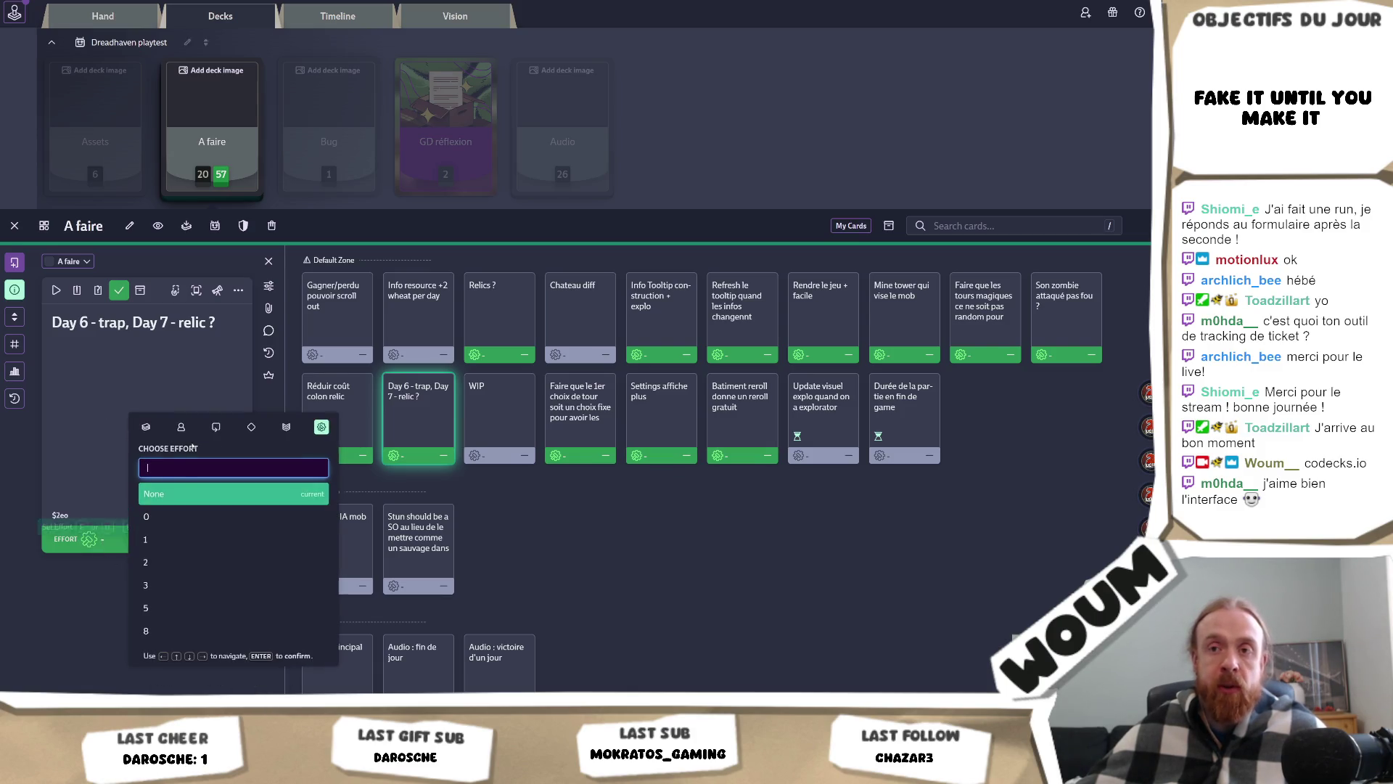
scroll(547, 498, "down", 2)
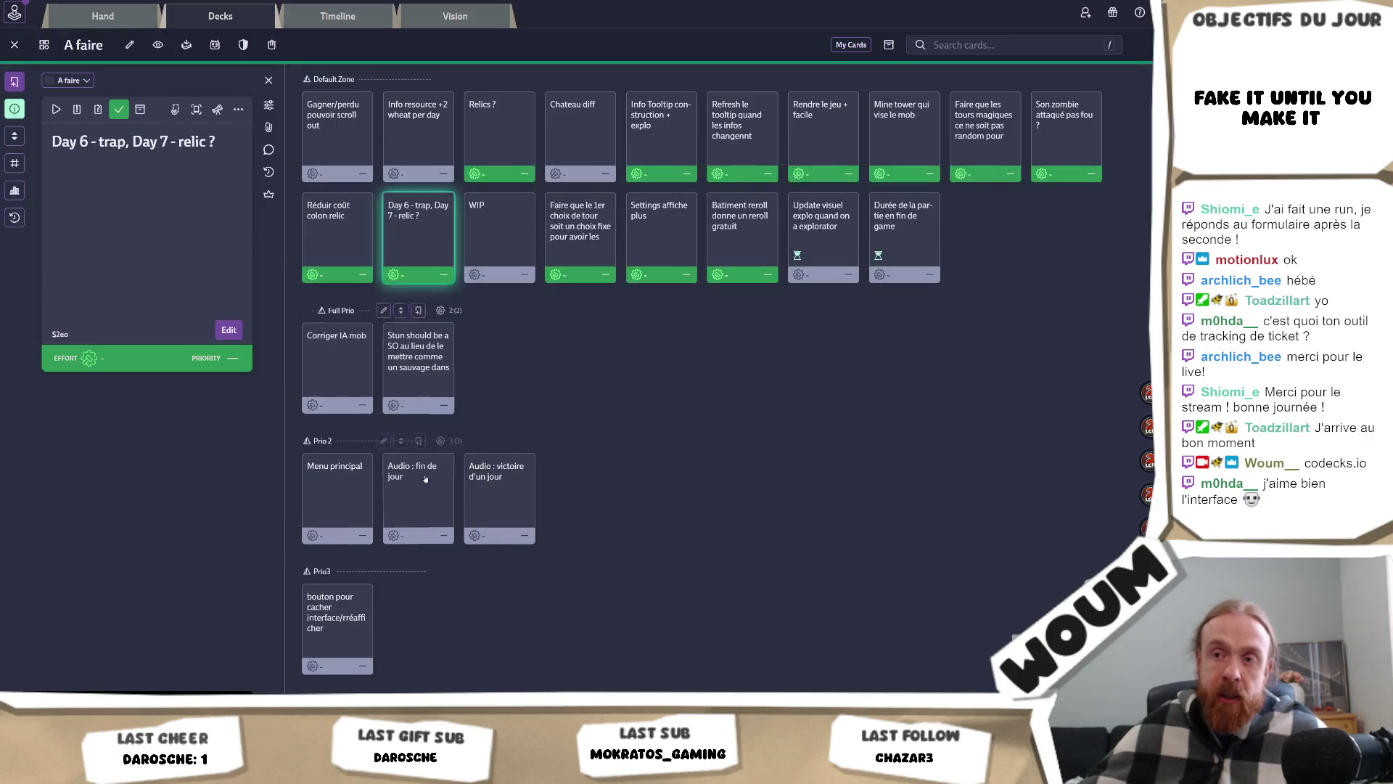
key("Escape")
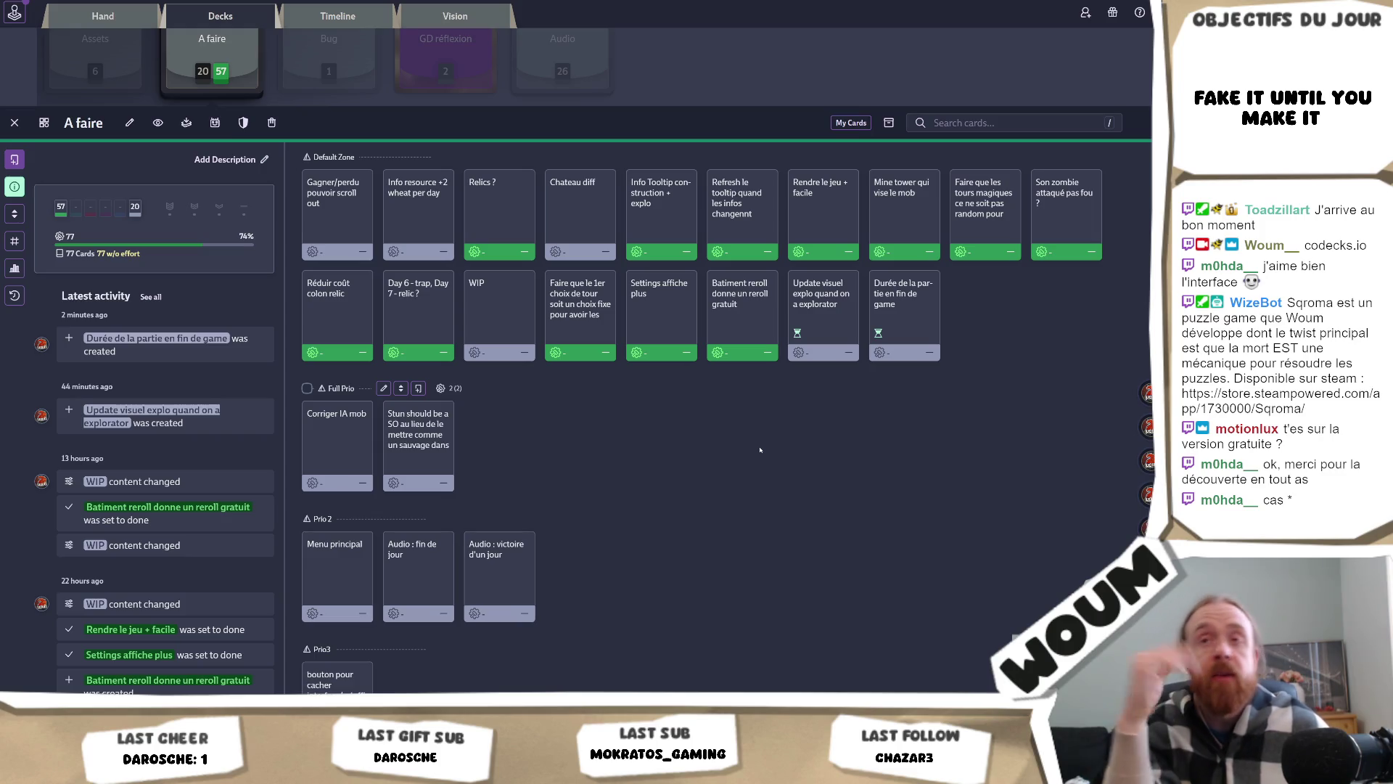
scroll(779, 401, "up", 3)
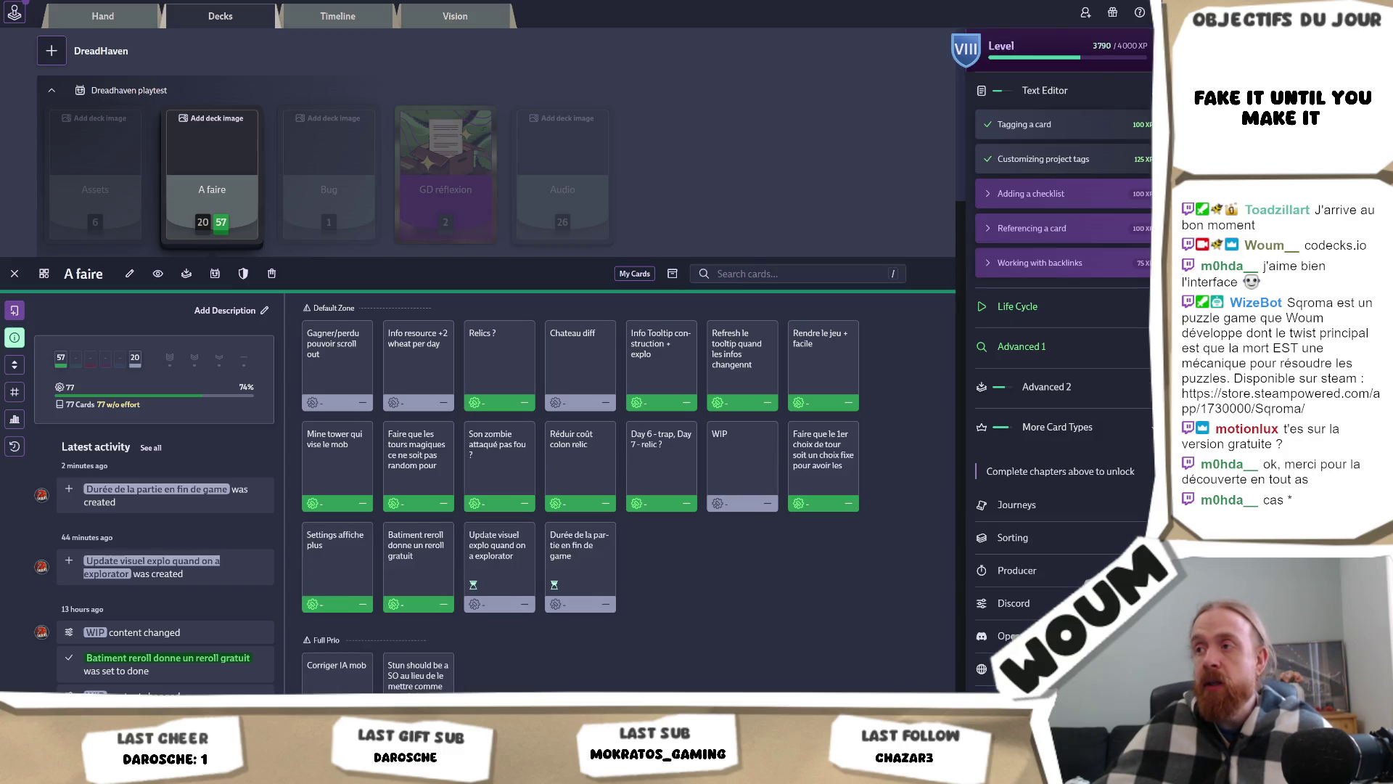
left_click(839, 172)
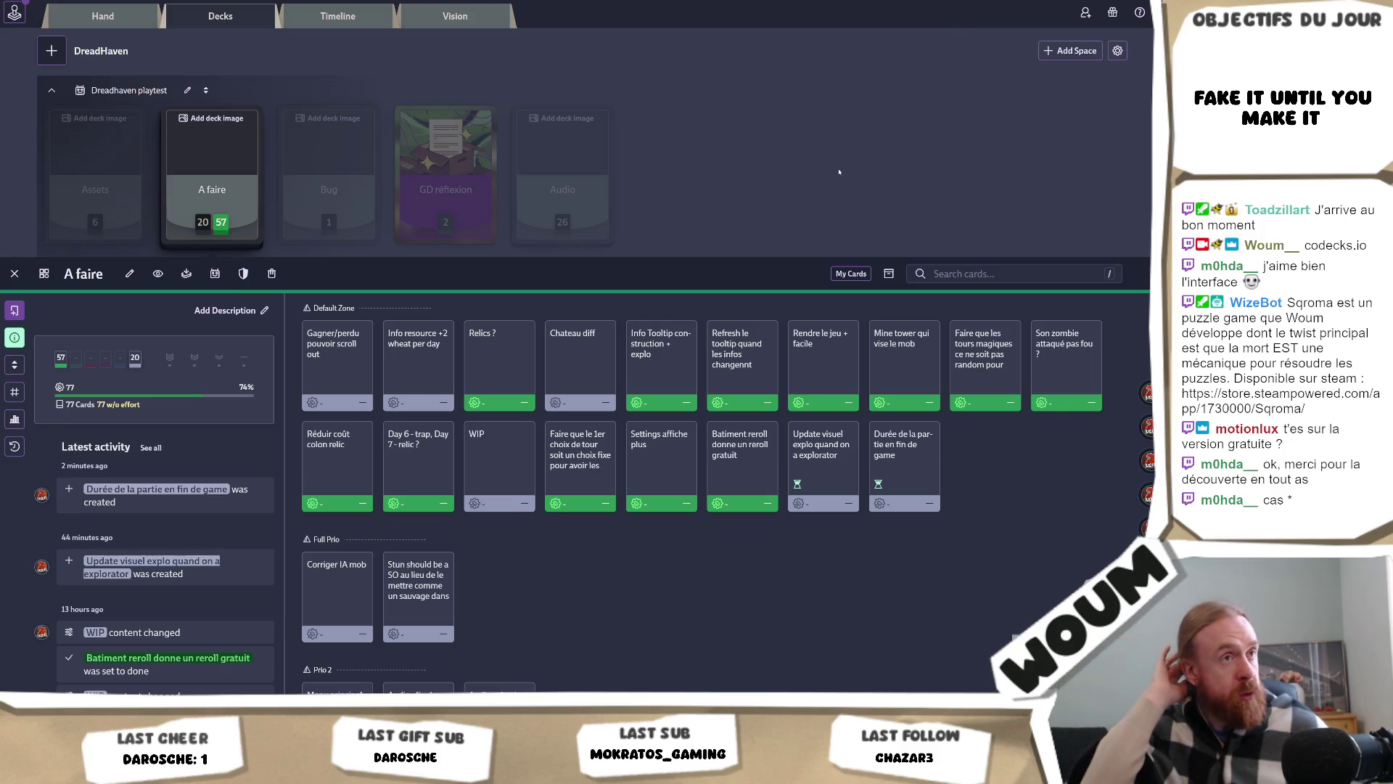